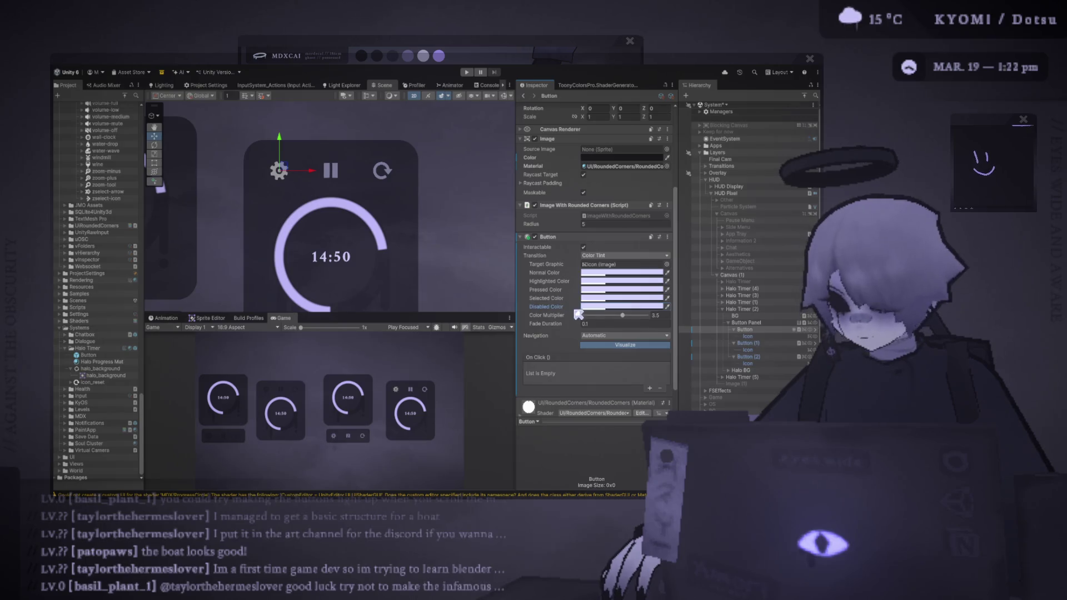
# - Select the first Button in Halo Timer (2)'s Button Panel and set its Color Multiplier to 1
pyautogui.click(563, 337)
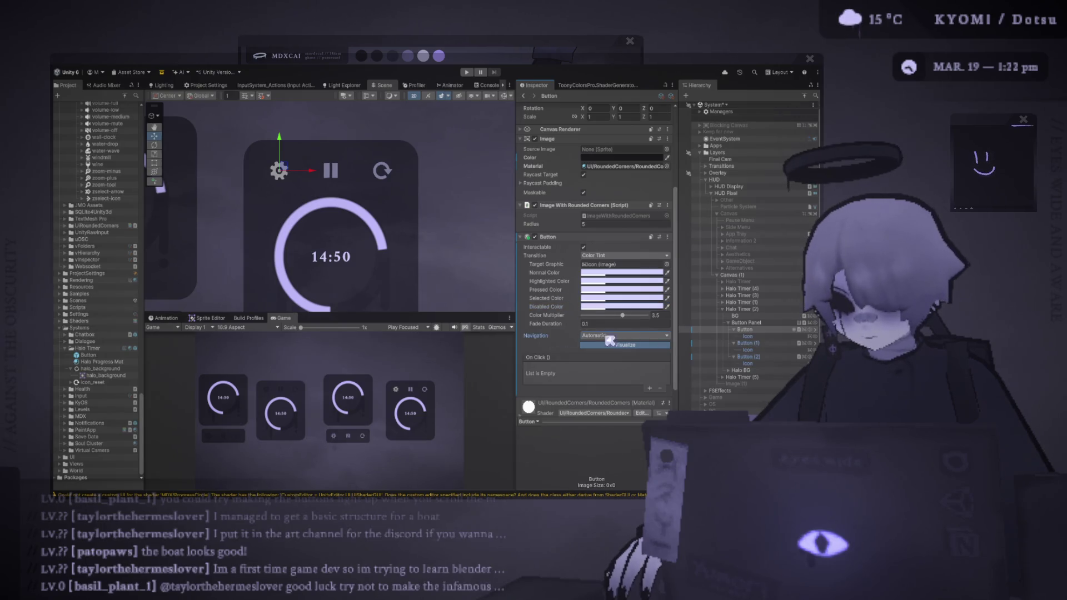
pyautogui.click(775, 336)
pyautogui.click(774, 330)
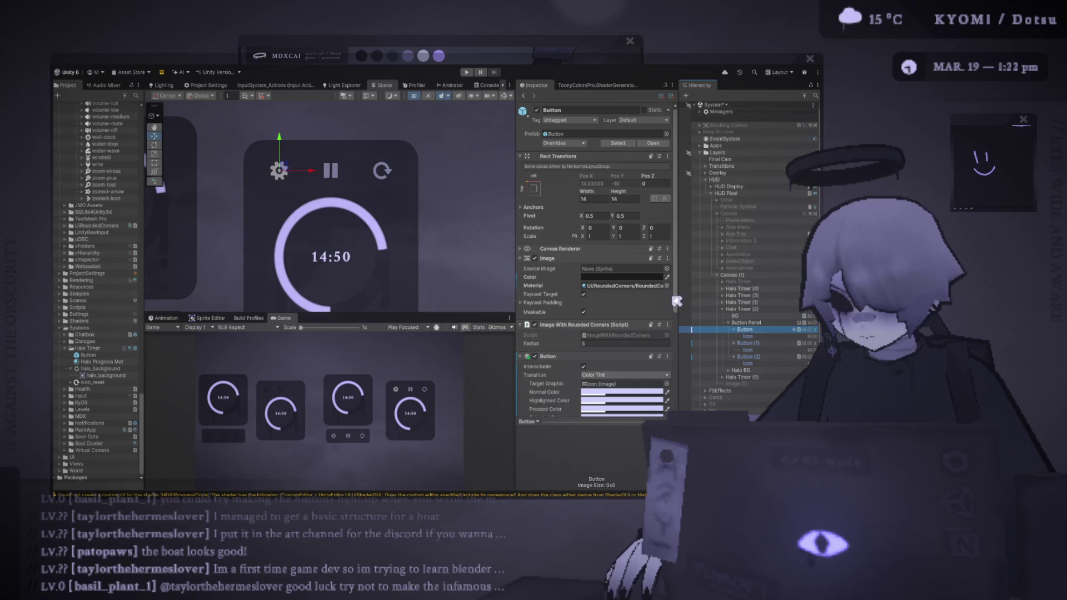
pyautogui.scroll(-5, 573, 302)
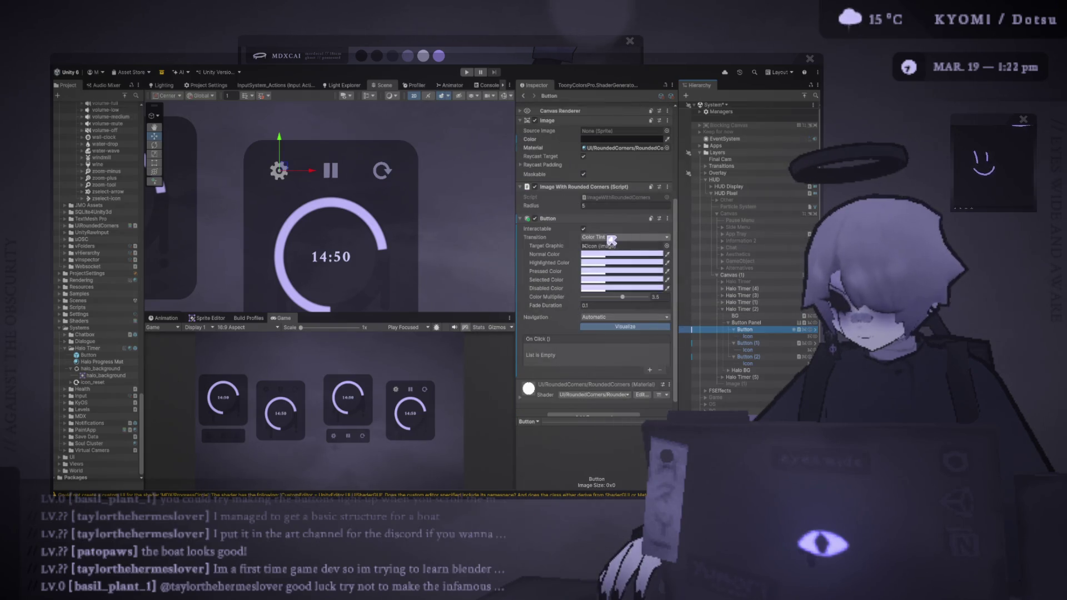
pyautogui.click(585, 230)
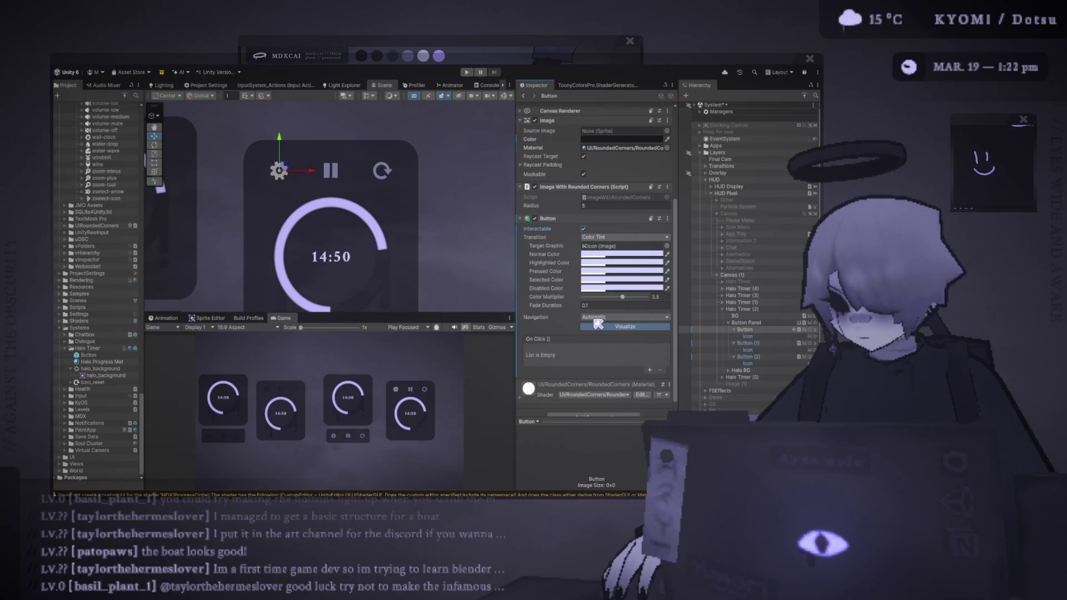
# - Undo and redo the Color Multiplier change, then select the button's Icon child
pyautogui.scroll(5, 675, 223)
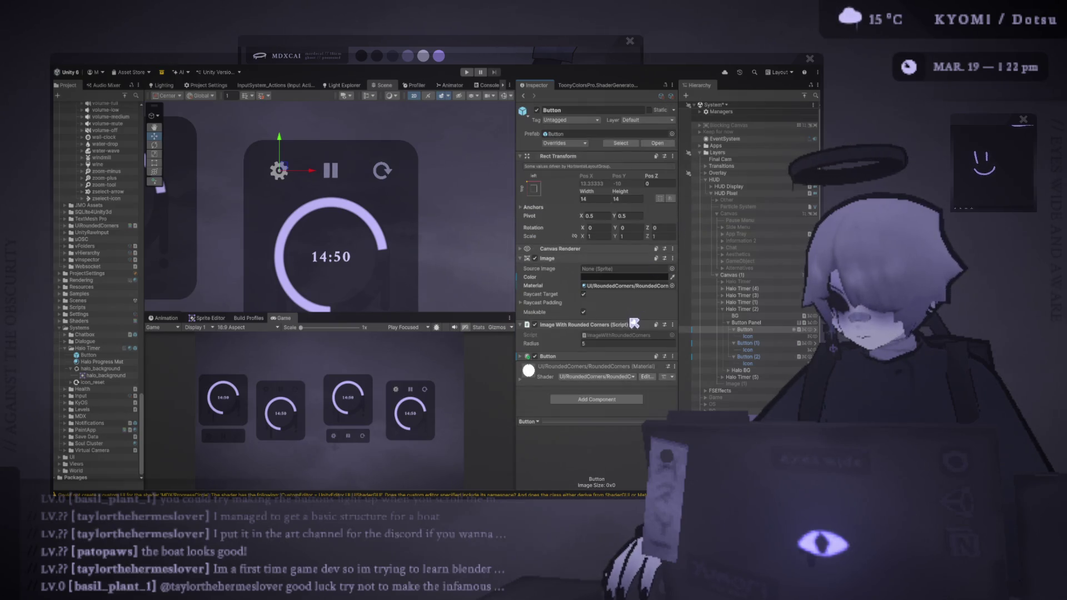
pyautogui.click(623, 357)
pyautogui.click(623, 357)
pyautogui.scroll(-3, 623, 358)
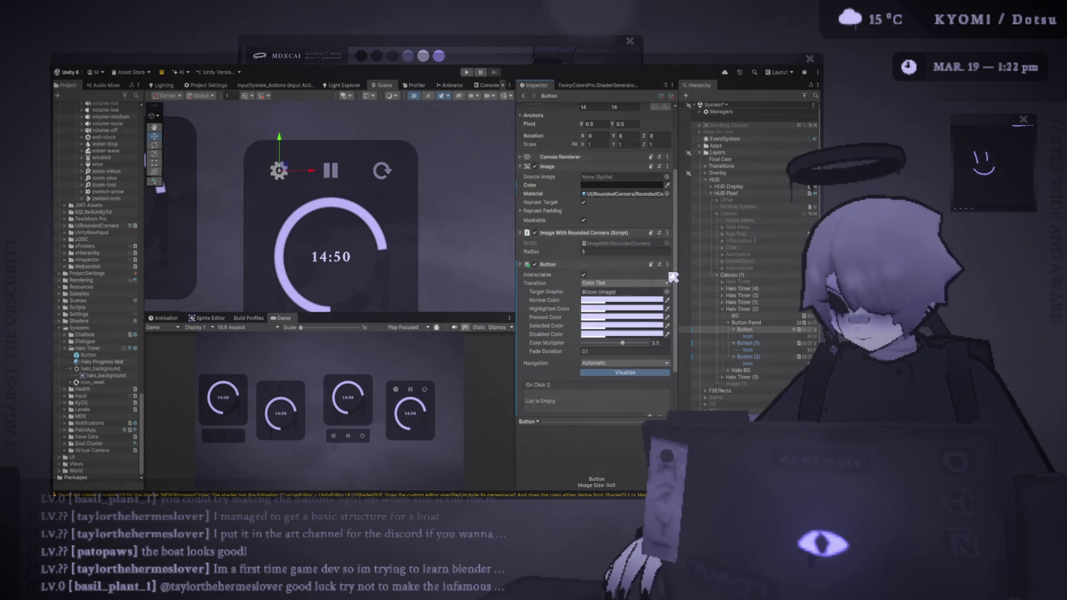
pyautogui.hotkey('ctrl', 'z')
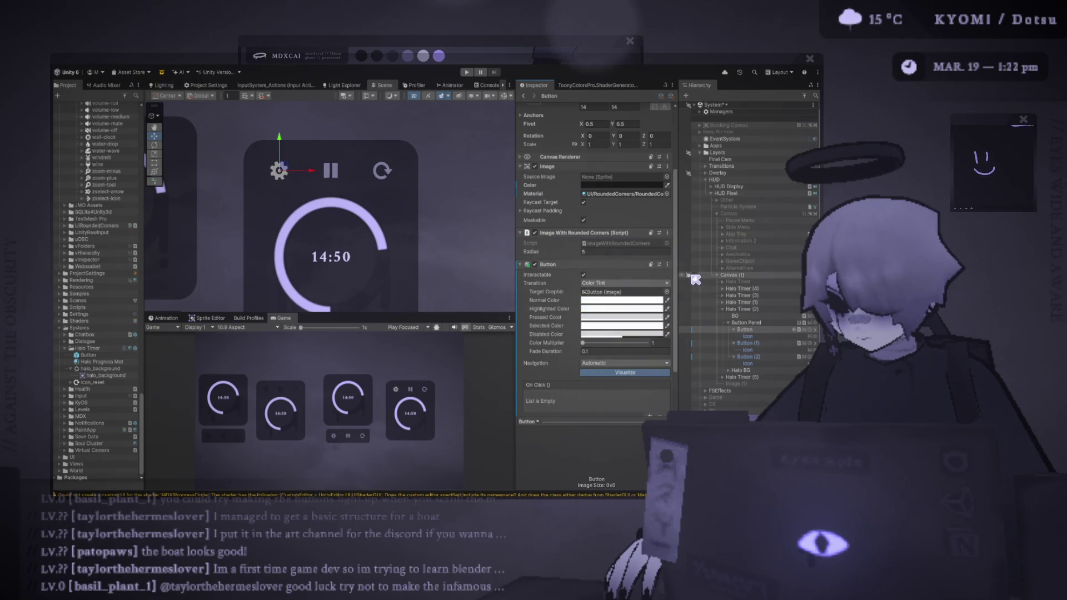
pyautogui.hotkey('ctrl', 'y')
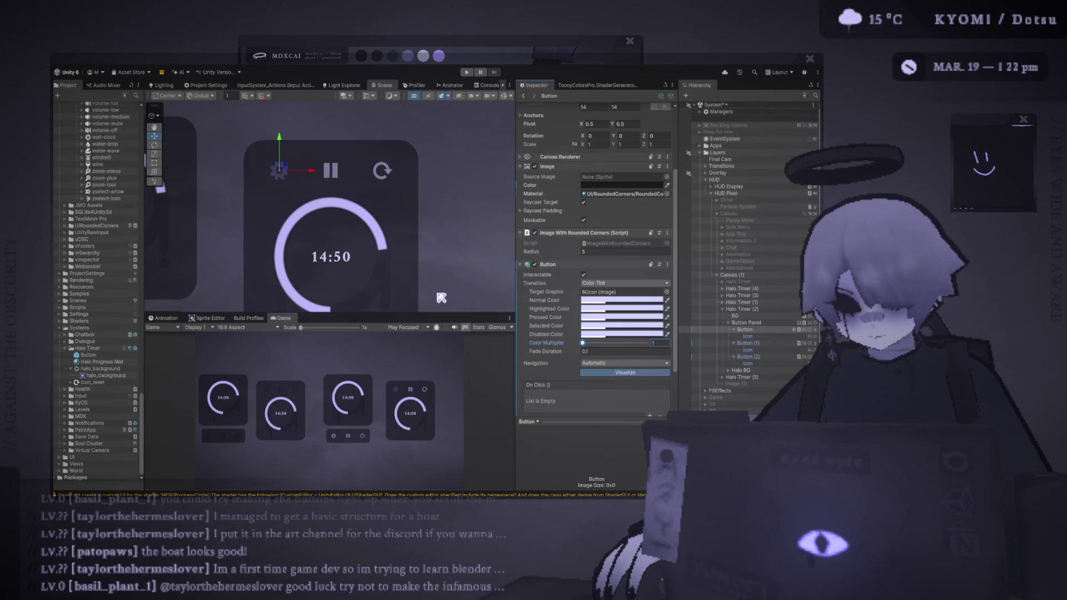
pyautogui.click(747, 336)
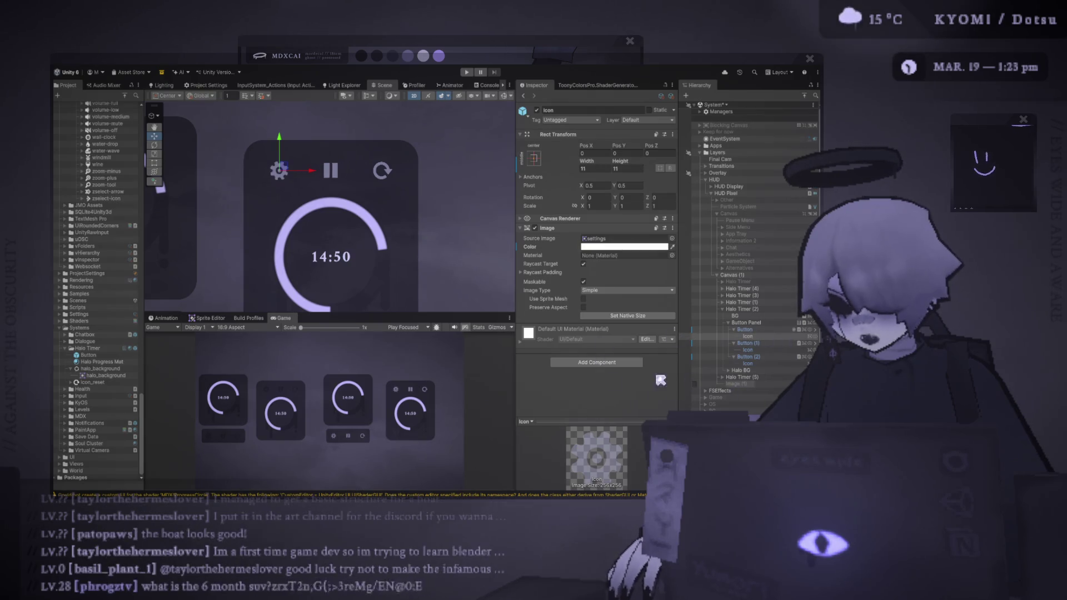
# - Inspect the side button and both Icon children, ending with the Button selected
pyautogui.press('Up')
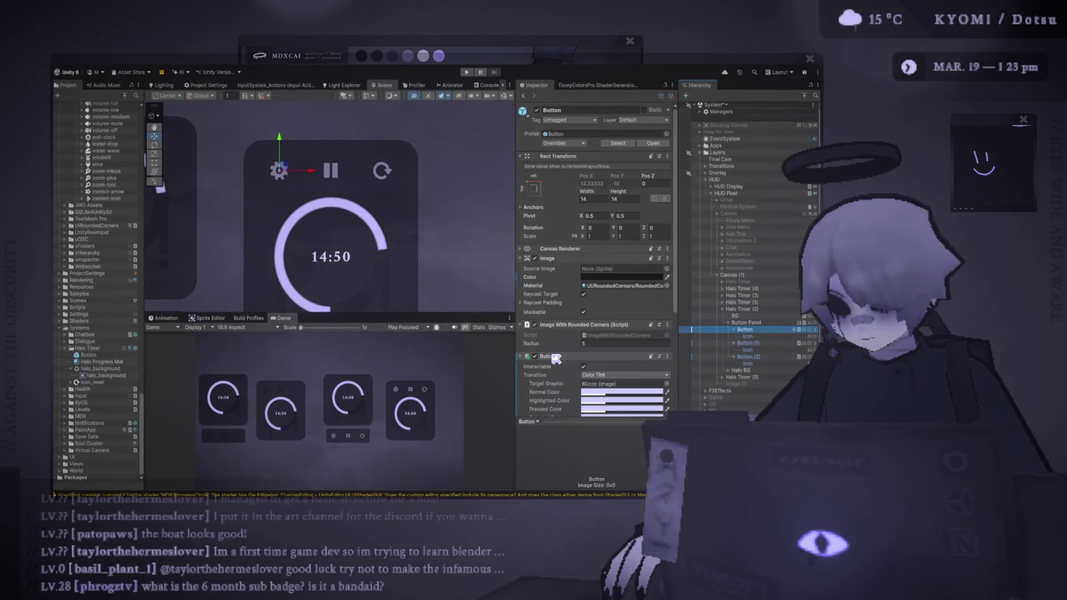
pyautogui.click(555, 359)
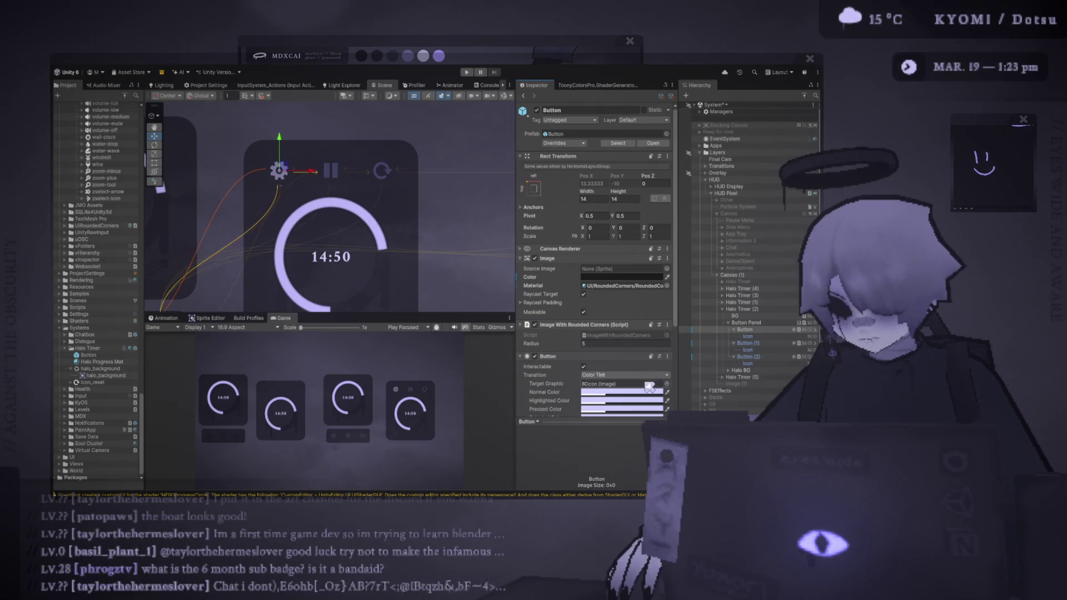
pyautogui.click(755, 337)
pyautogui.click(748, 330)
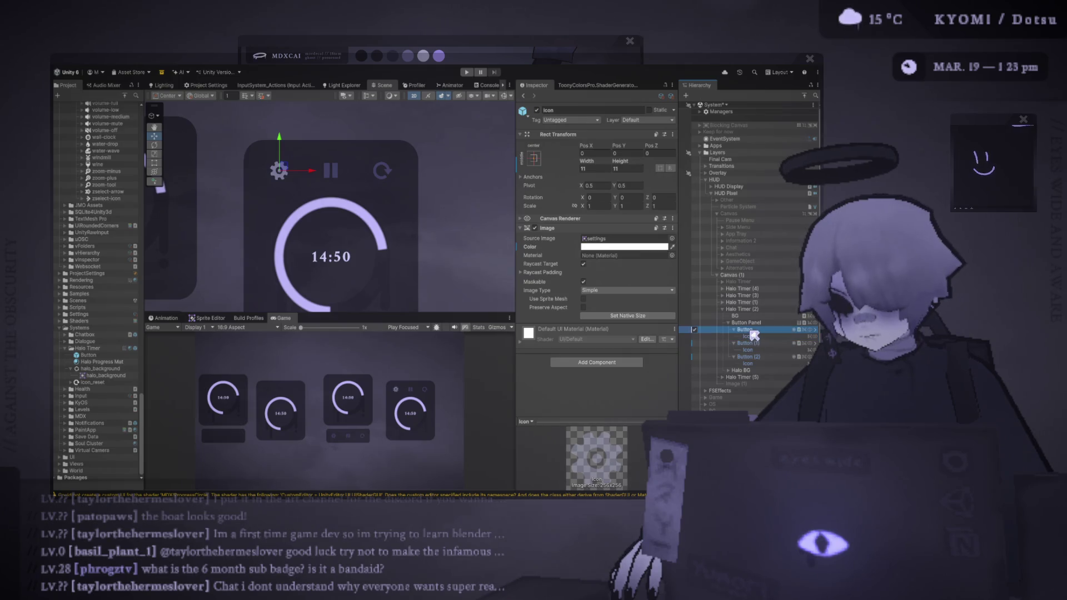
pyautogui.click(748, 350)
pyautogui.keyDown('ctrl'); pyautogui.click(748, 364); pyautogui.keyUp('ctrl')
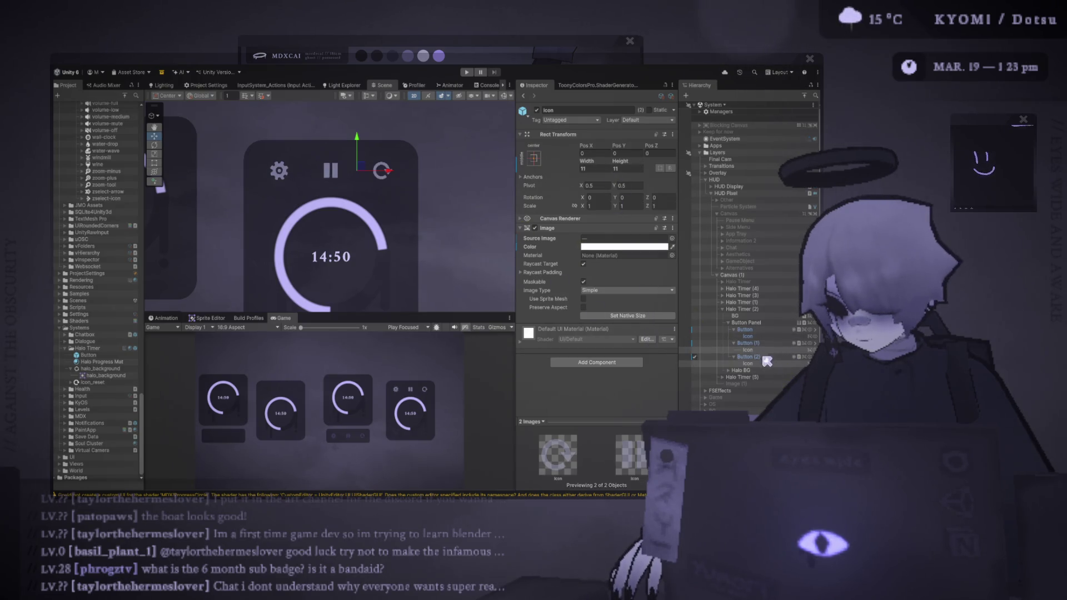
pyautogui.click(745, 330)
# - Make the Button's Highlighted Color brighter and enter Play mode
pyautogui.scroll(-2, 596, 314)
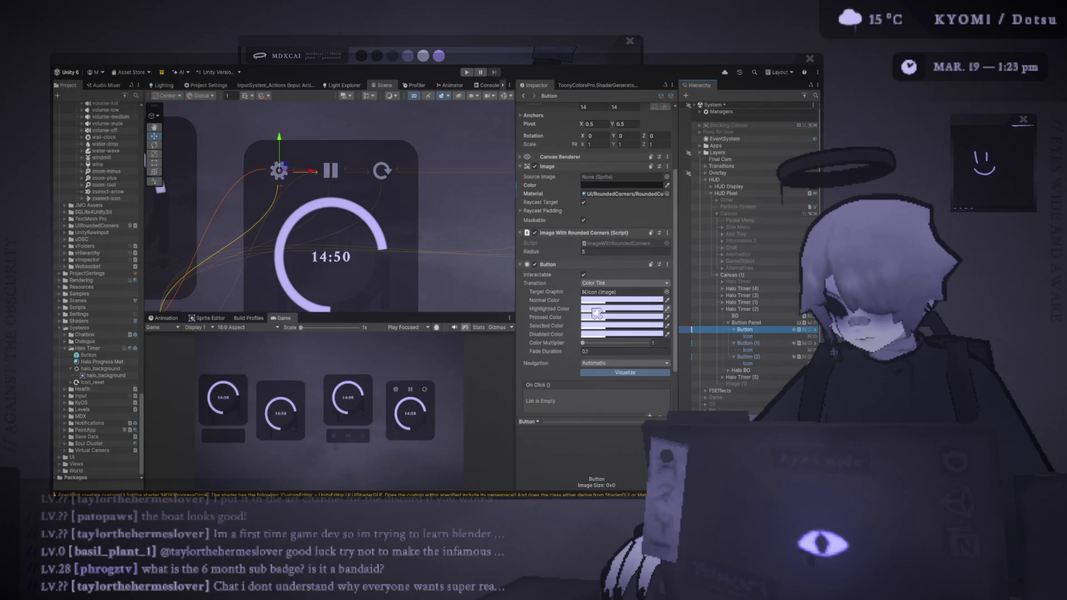
pyautogui.click(632, 338)
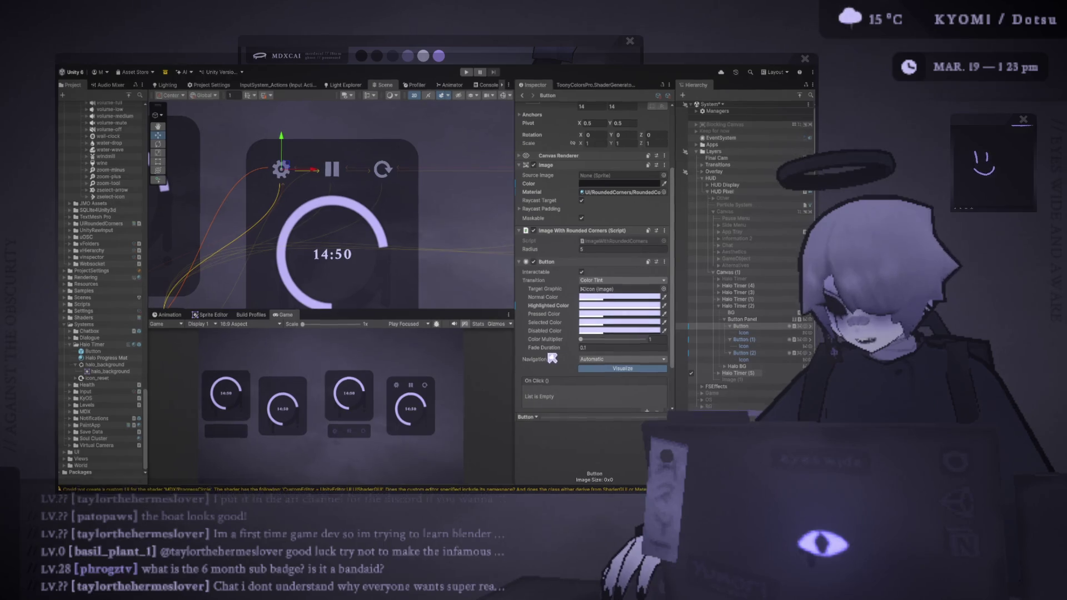
pyautogui.click(560, 308)
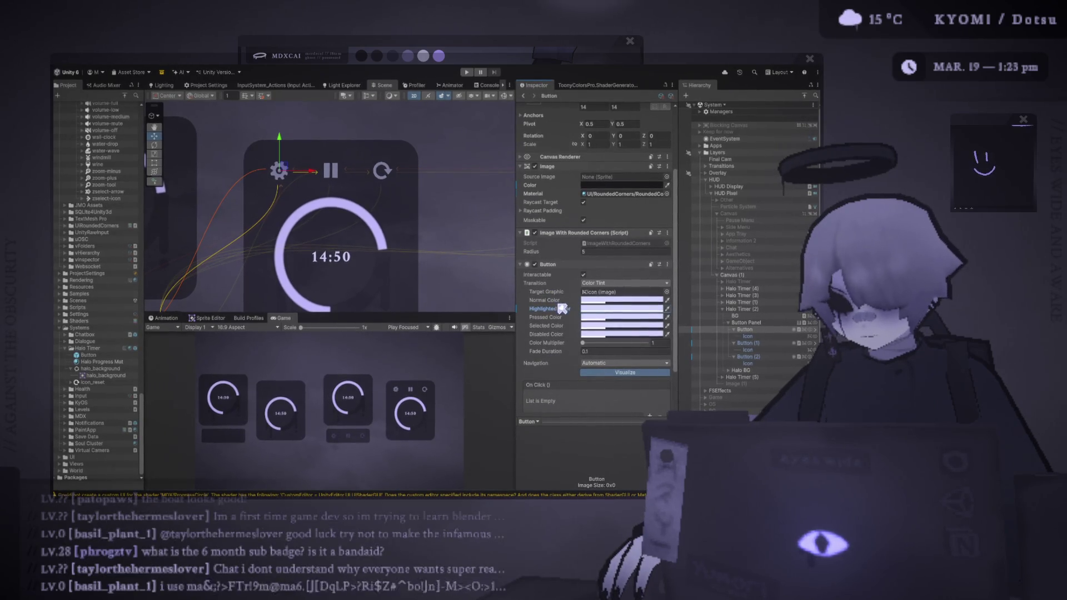
pyautogui.click(468, 72)
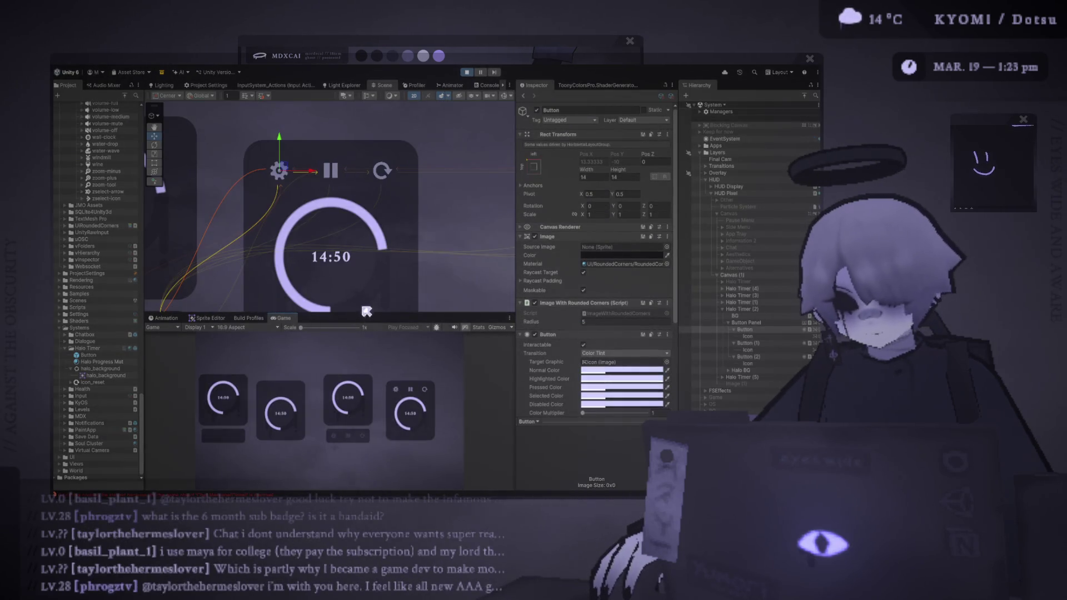
# - Make the Game view taller, try 1.2x scale then return to 1x, and re-enable the Canvas
pyautogui.moveTo(363, 312); pyautogui.dragTo(364, 217)
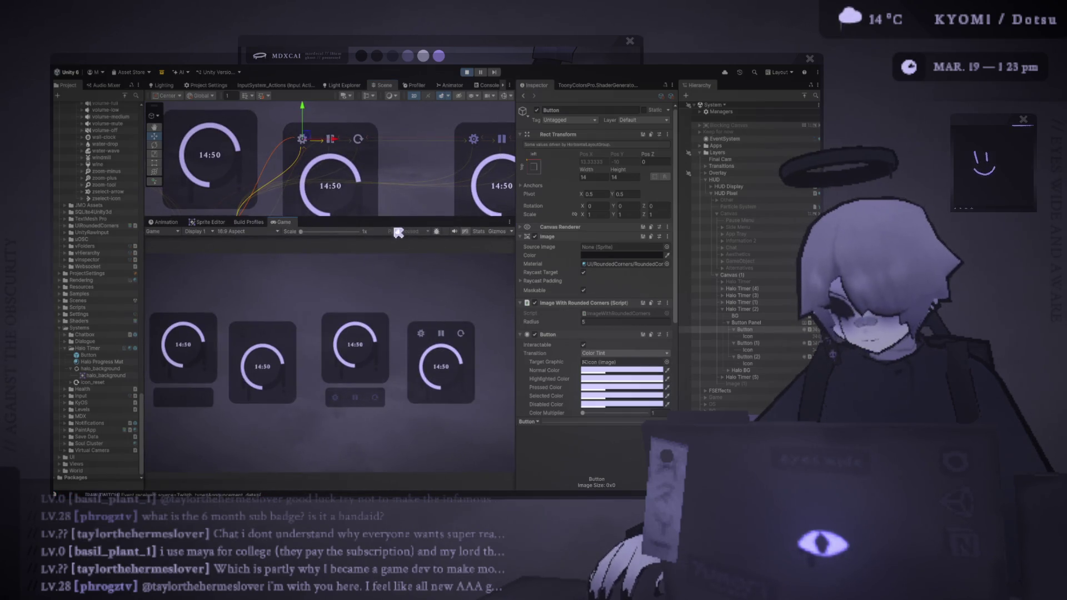
pyautogui.moveTo(303, 232)
pyautogui.mouseDown()
pyautogui.moveTo(330, 234)
pyautogui.moveTo(313, 239)
pyautogui.mouseUp()
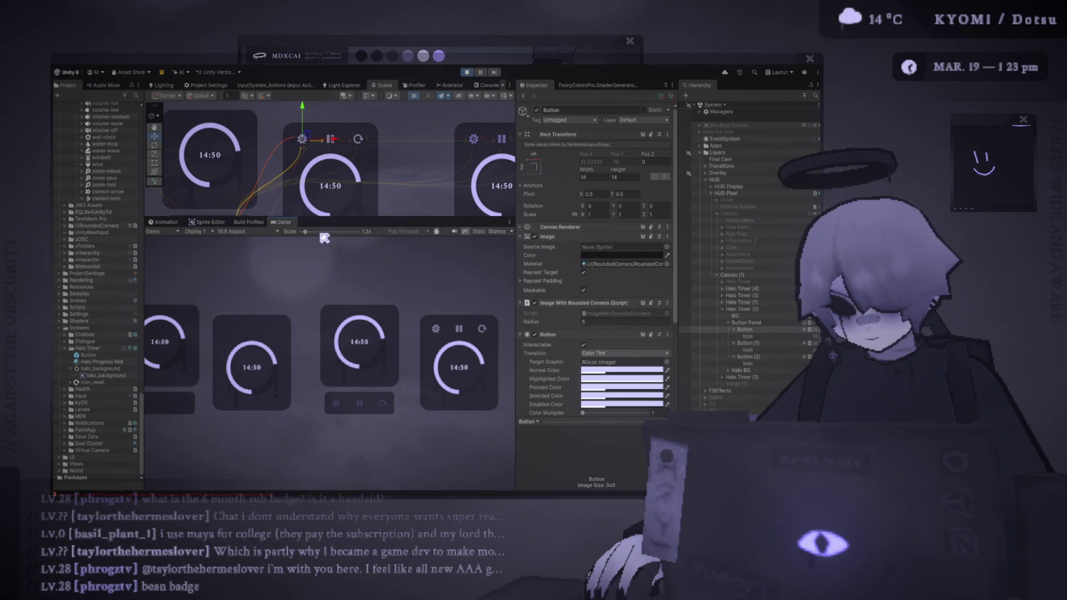
pyautogui.moveTo(325, 237); pyautogui.dragTo(293, 234)
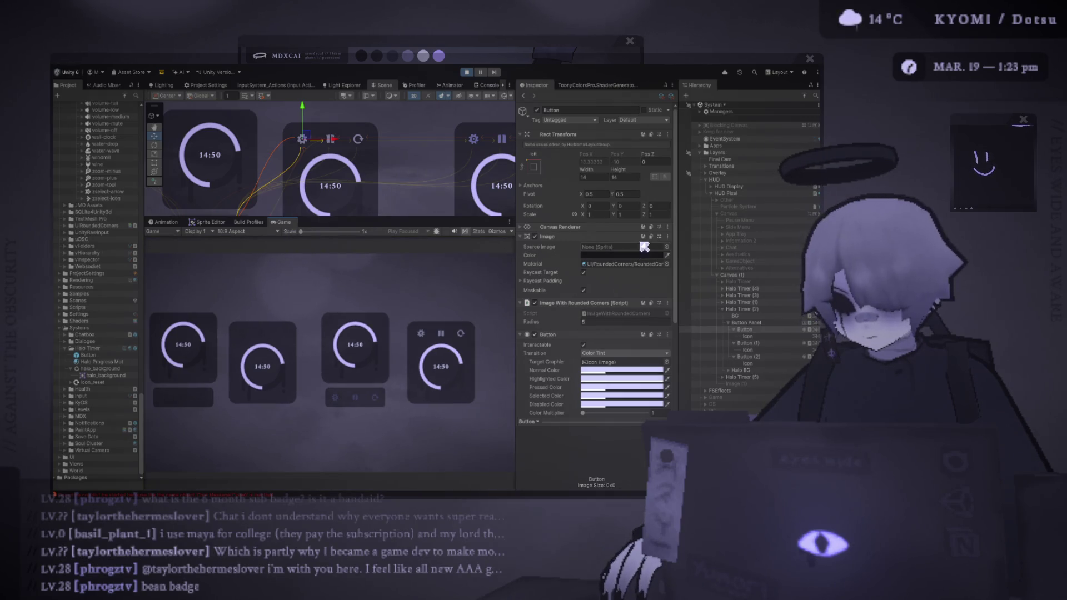
pyautogui.click(704, 217)
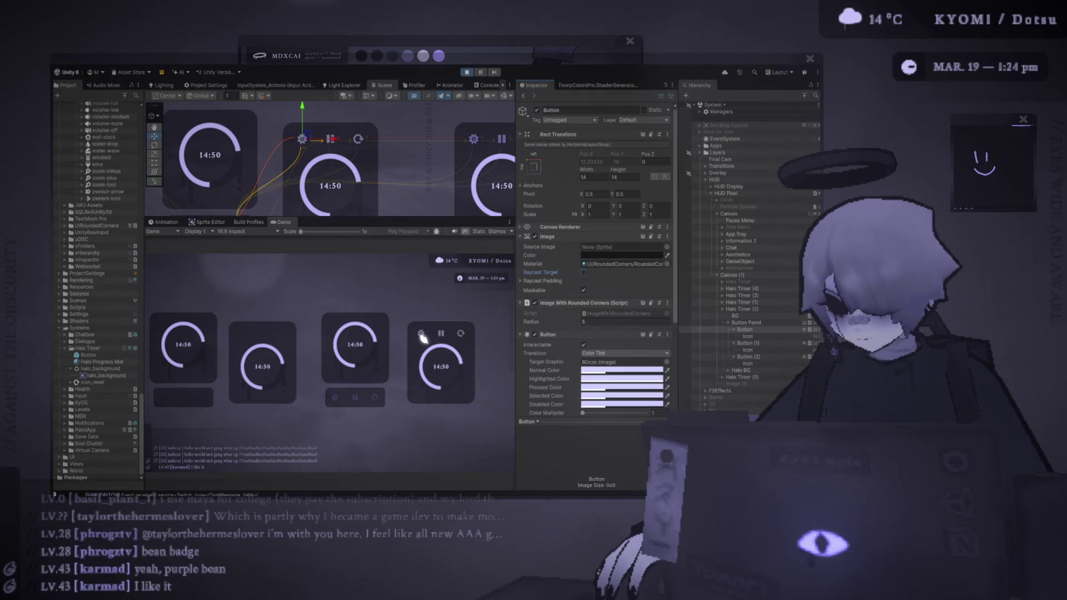
# - Enable Raycast Target on the button image and look across the timer cards
pyautogui.click(584, 273)
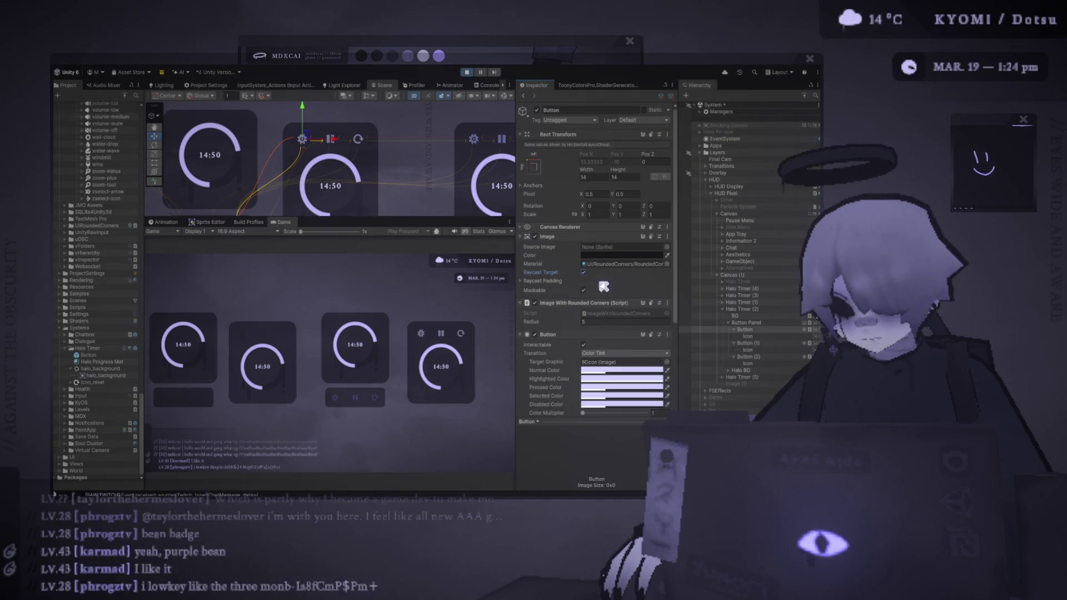
pyautogui.moveTo(372, 174); pyautogui.dragTo(396, 191)
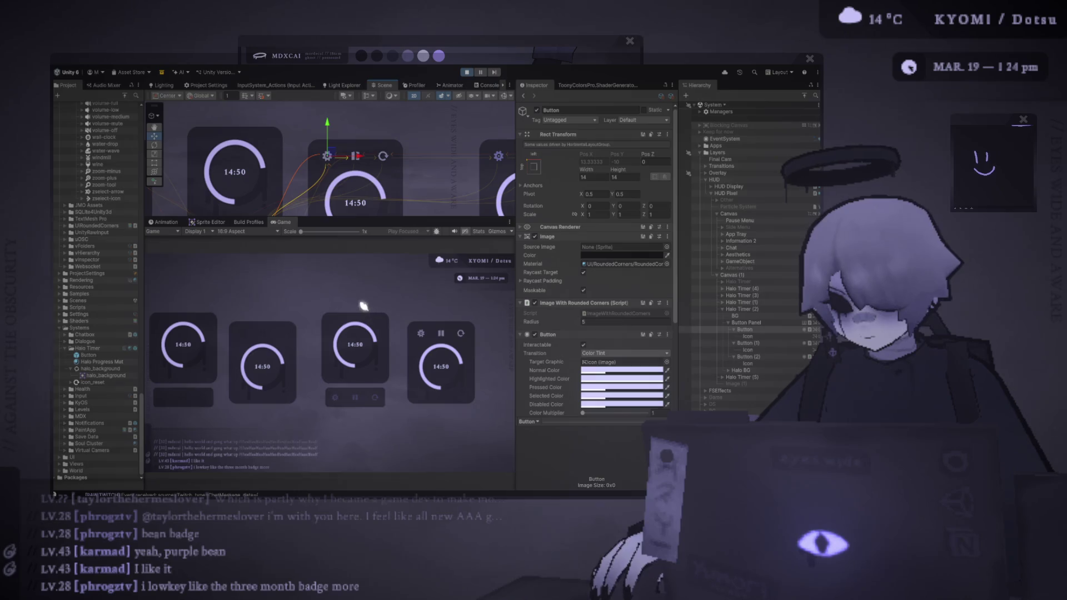
pyautogui.scroll(-3, 383, 181)
pyautogui.scroll(3, 396, 171)
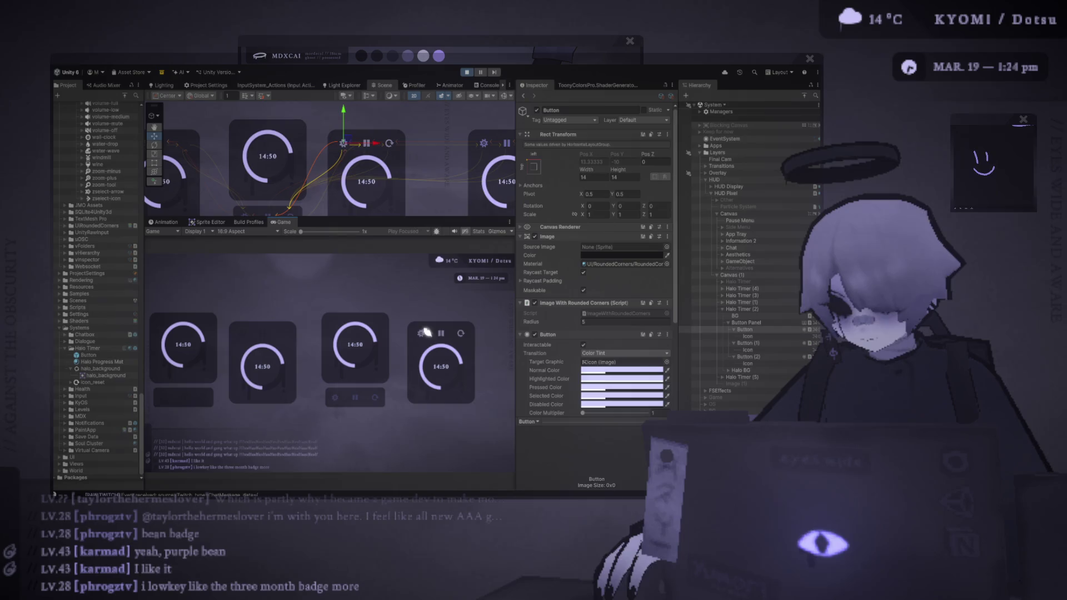
pyautogui.moveTo(301, 232)
pyautogui.mouseDown()
pyautogui.moveTo(334, 232)
pyautogui.moveTo(301, 232)
pyautogui.mouseUp()
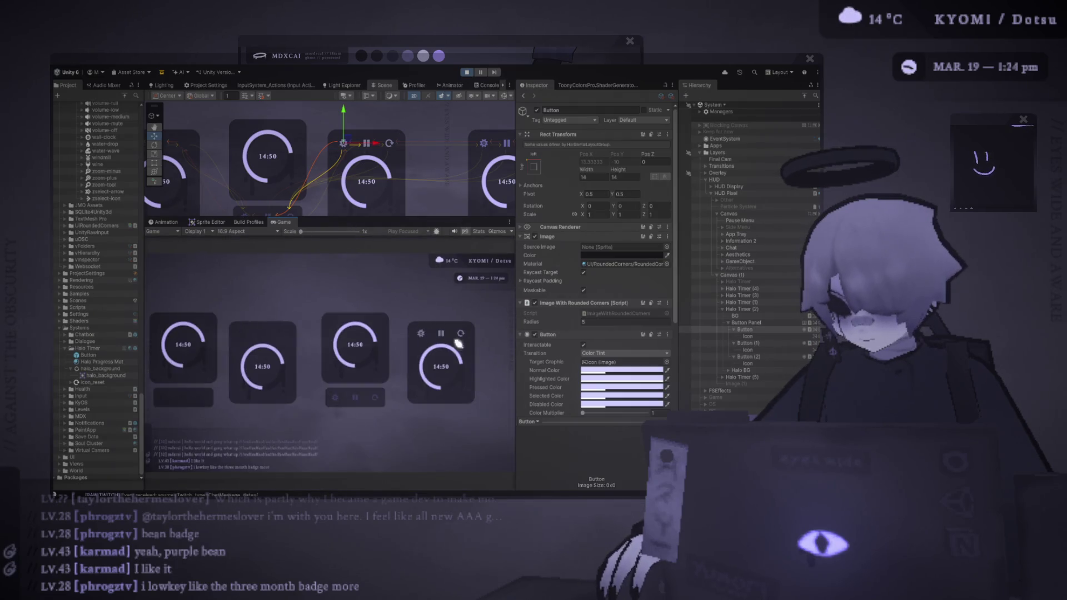
# - Create a new default UI Button under Canvas (1)
pyautogui.scroll(-5, 561, 337)
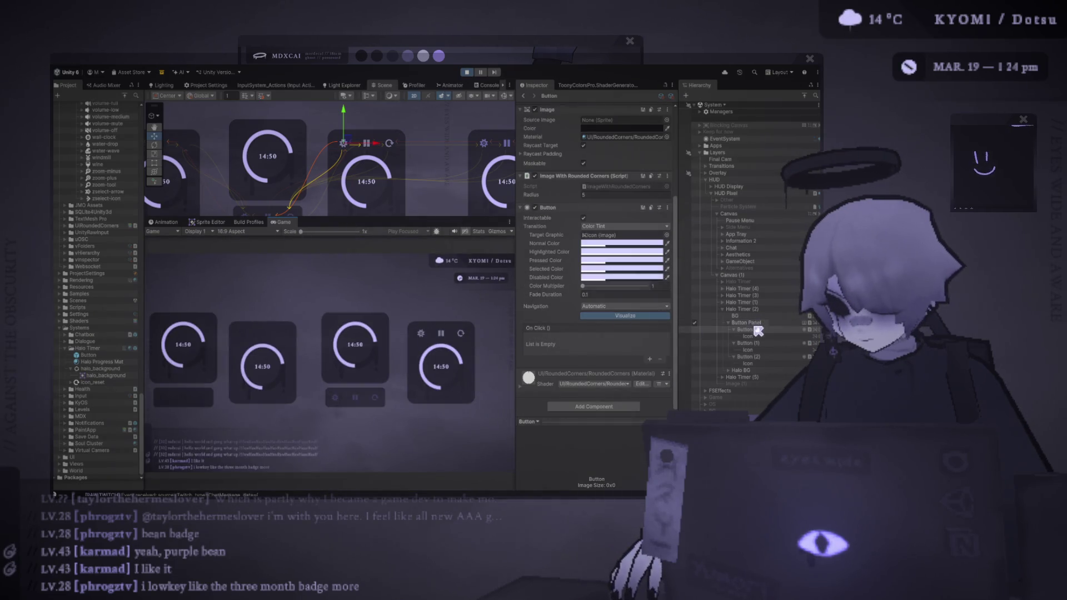
pyautogui.click(732, 275)
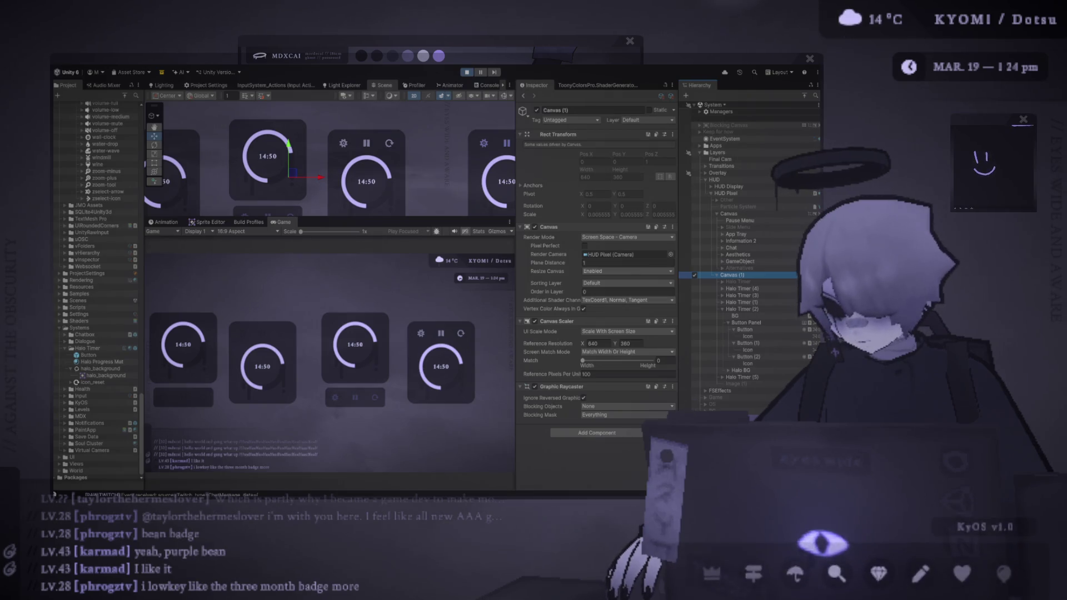
pyautogui.hotkey('ctrl', 'shift', 'b')
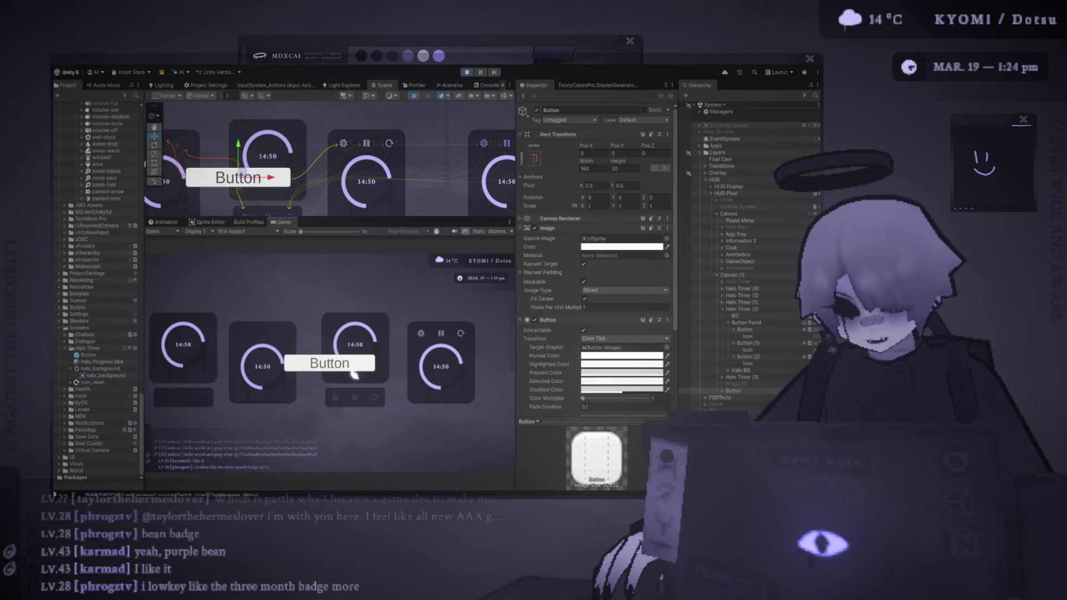
pyautogui.moveTo(450, 464)
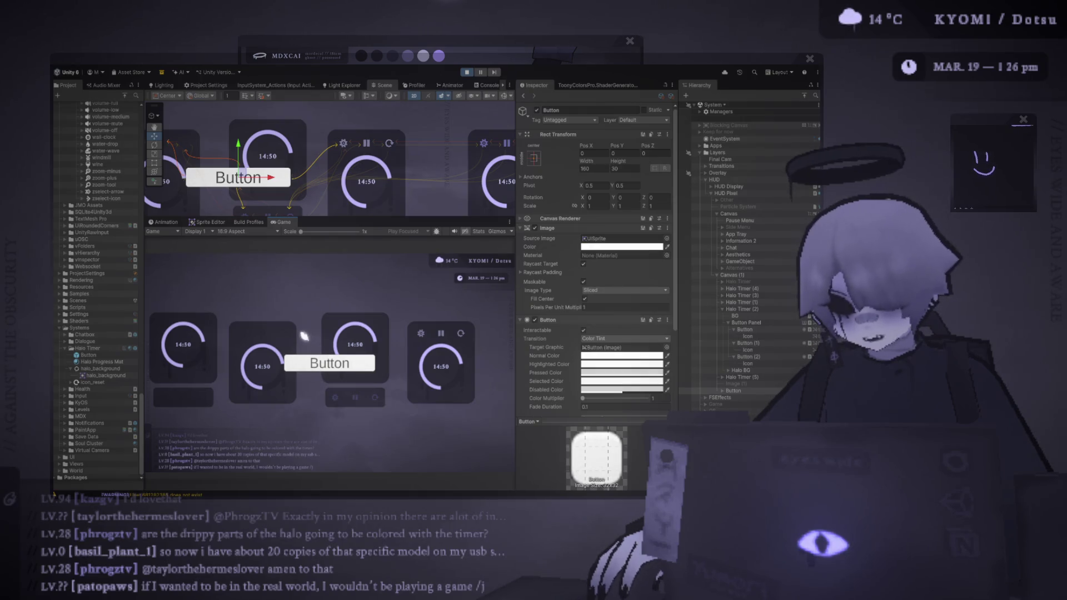
pyautogui.moveTo(427, 465)
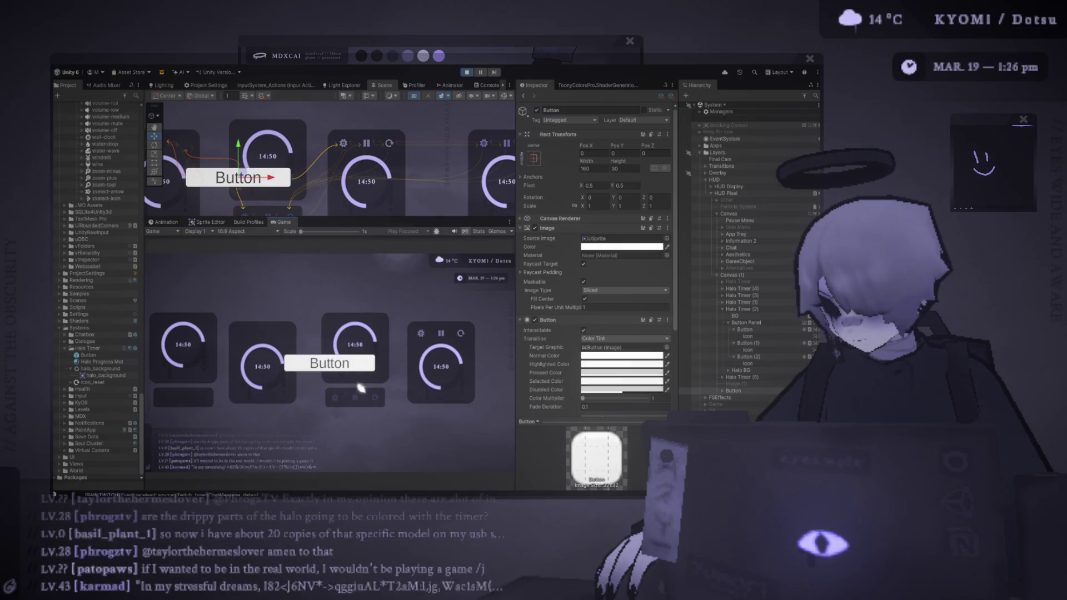
pyautogui.moveTo(353, 381)
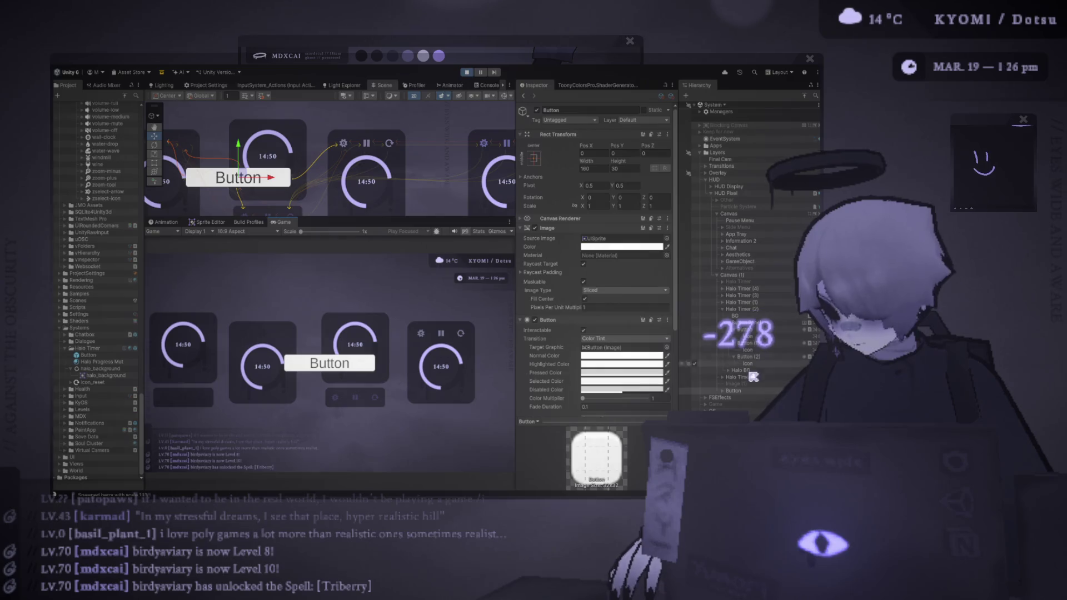
pyautogui.moveTo(823, 595)
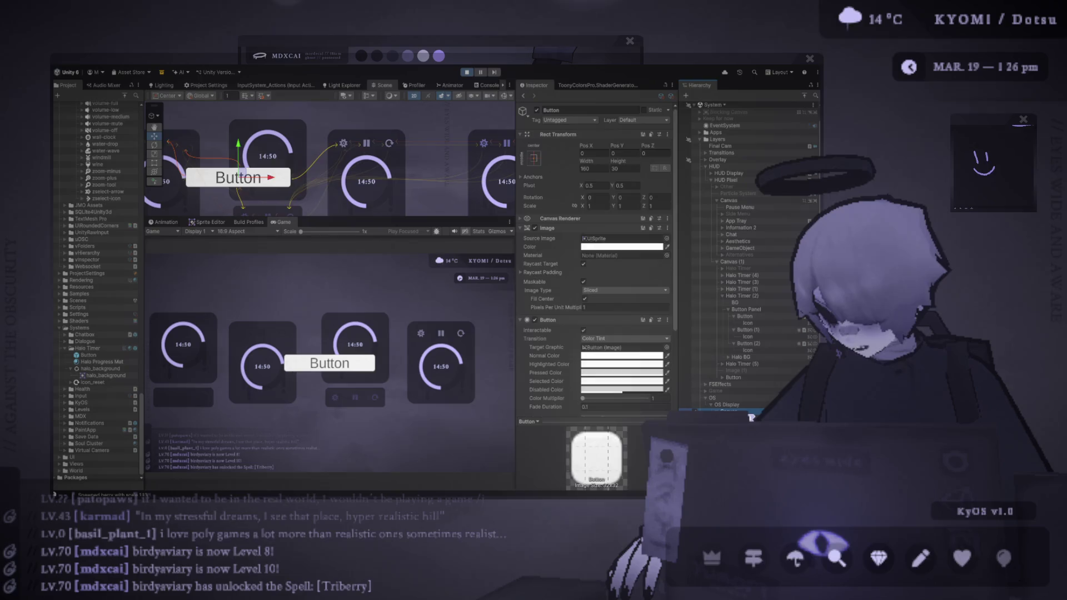
# - Deactivate the placeholder Button and exit play mode
pyautogui.click(800, 412)
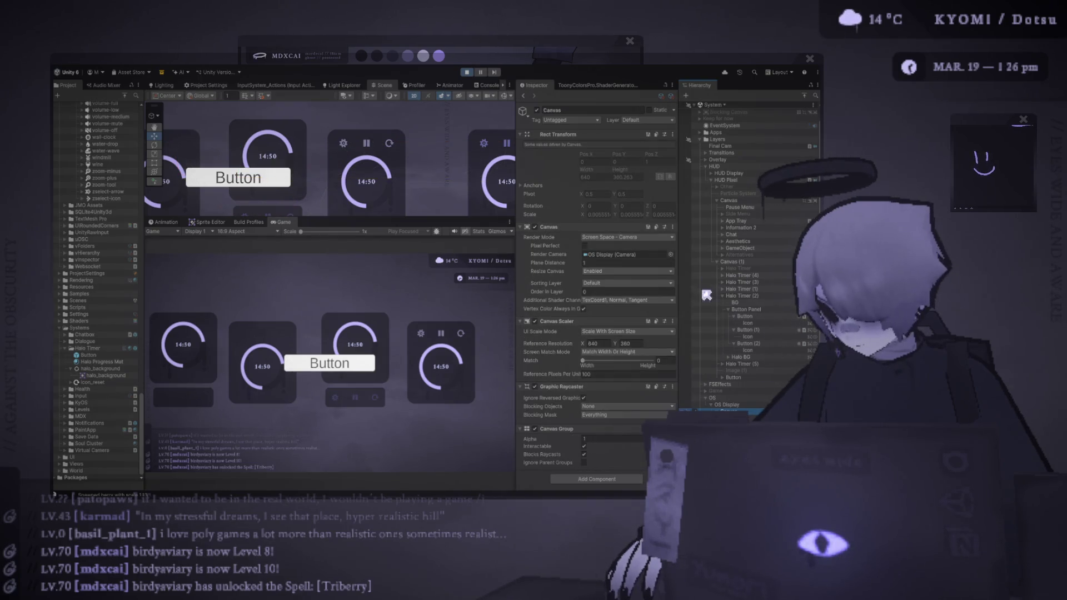
pyautogui.click(711, 354)
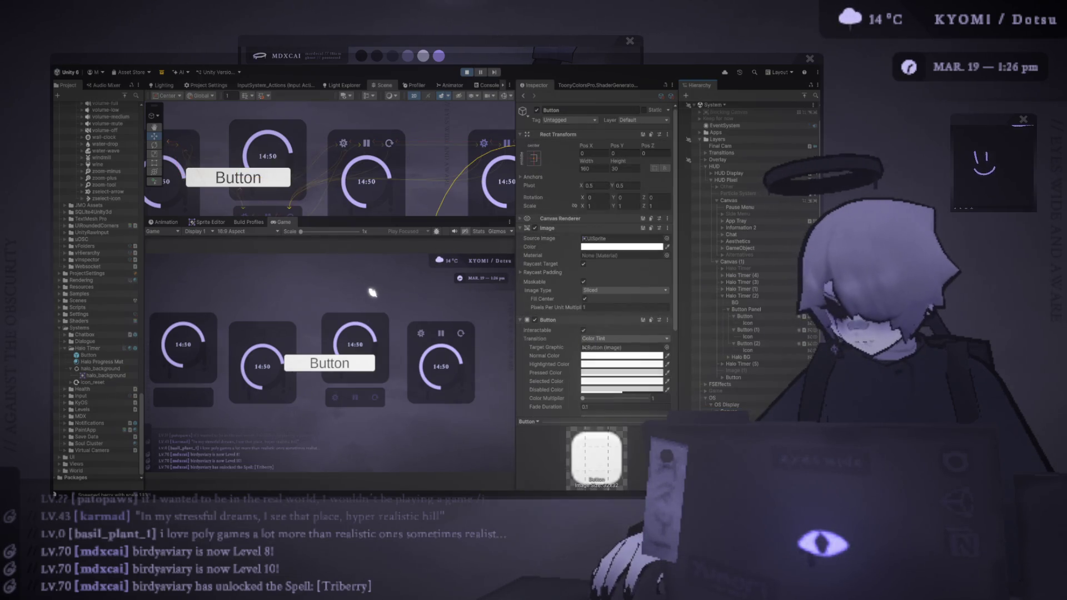
pyautogui.scroll(-5, 383, 180)
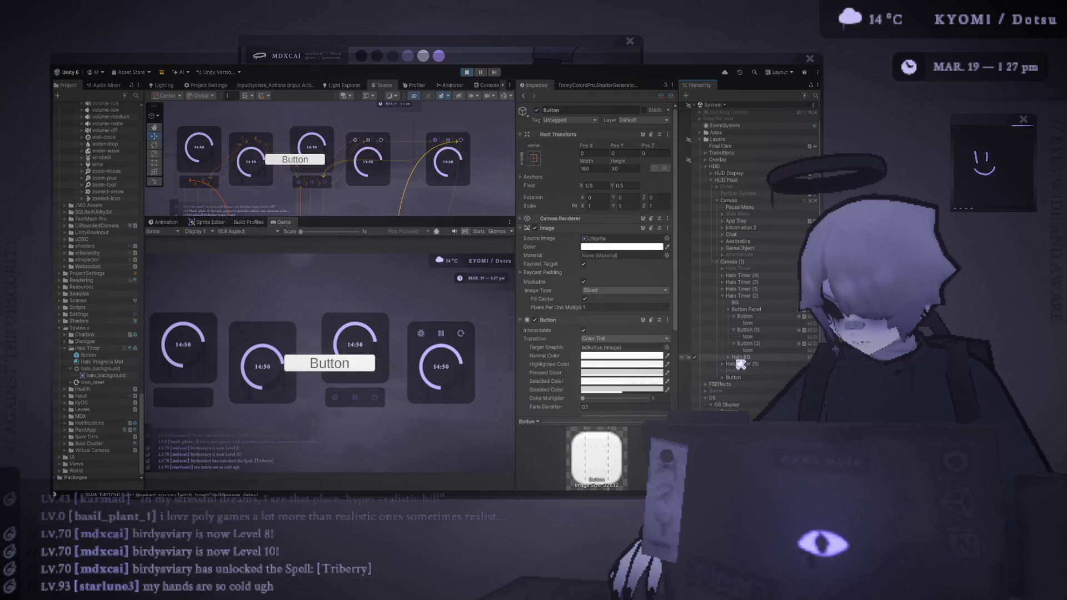
pyautogui.click(697, 379)
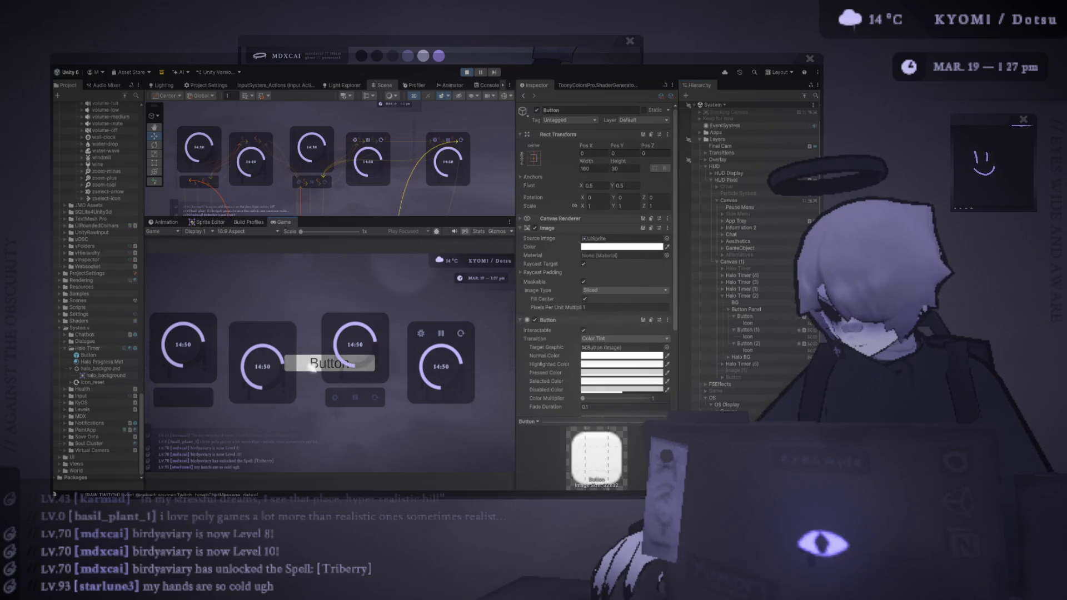
pyautogui.click(468, 73)
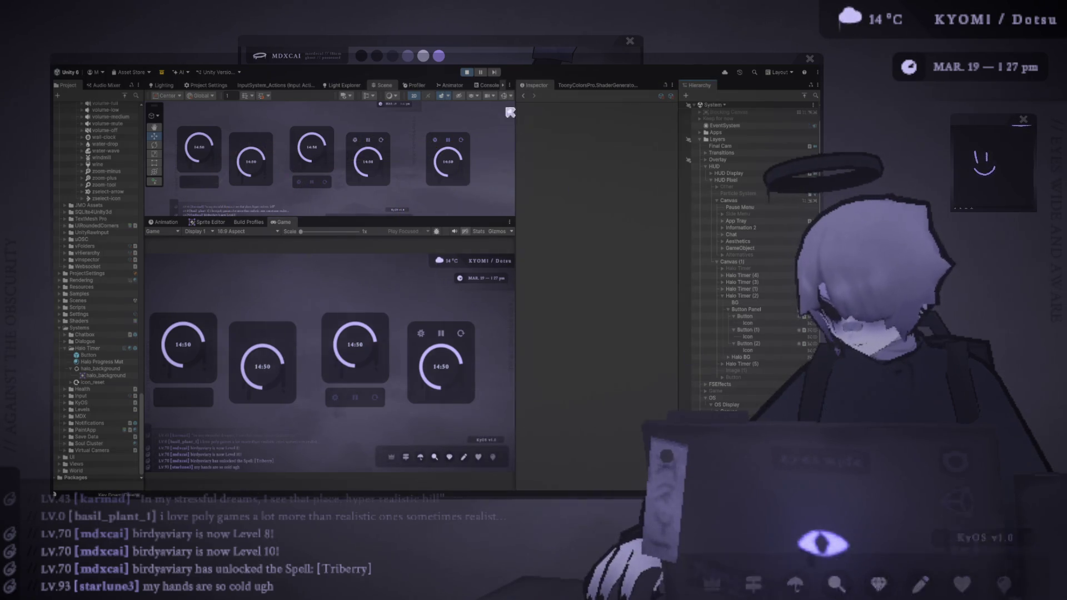
pyautogui.click(468, 74)
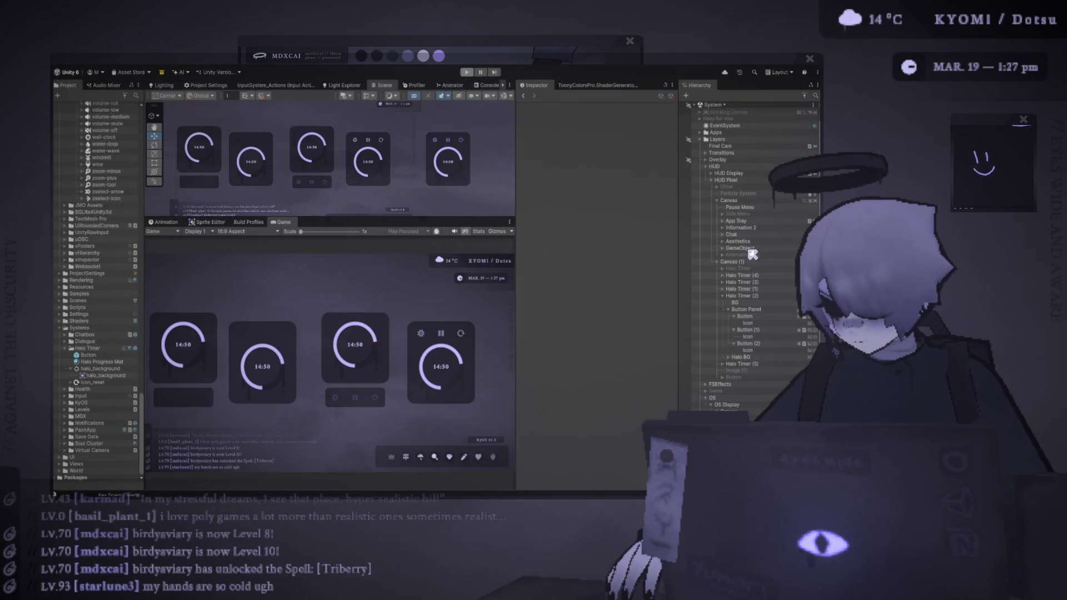
# - Move Halo Timer through Image (1) from Canvas (1) into the OS Display canvas
pyautogui.click(755, 276)
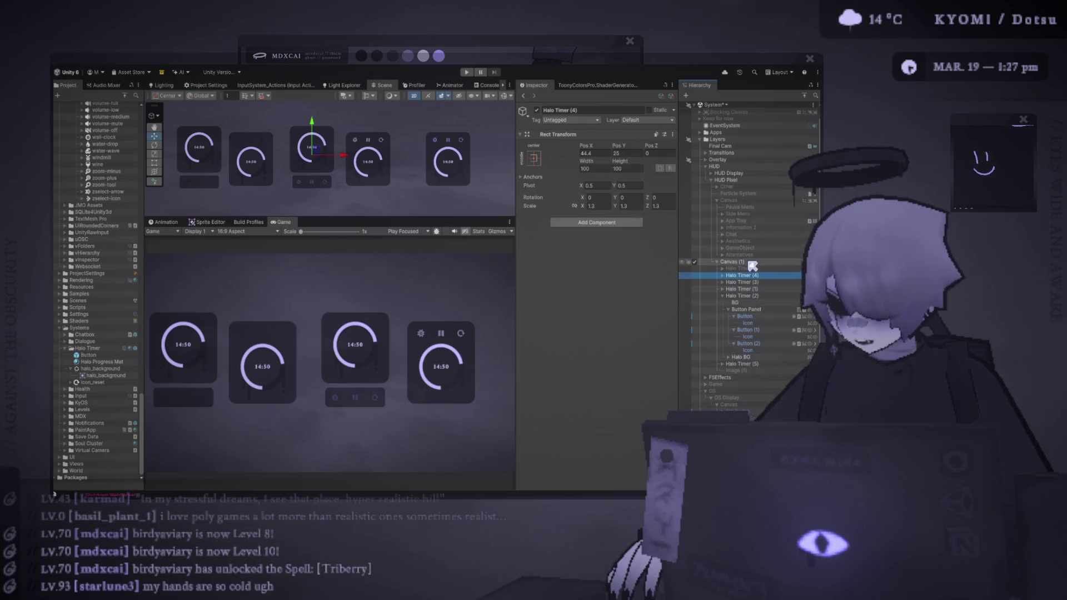
pyautogui.click(745, 269)
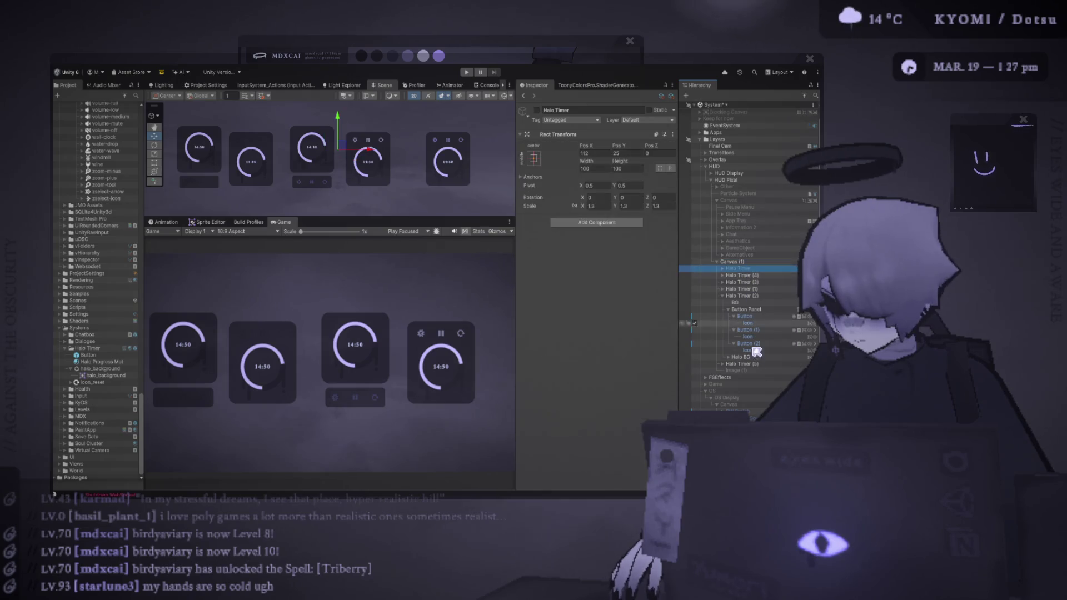
pyautogui.keyDown('shift'); pyautogui.click(752, 371); pyautogui.keyUp('shift')
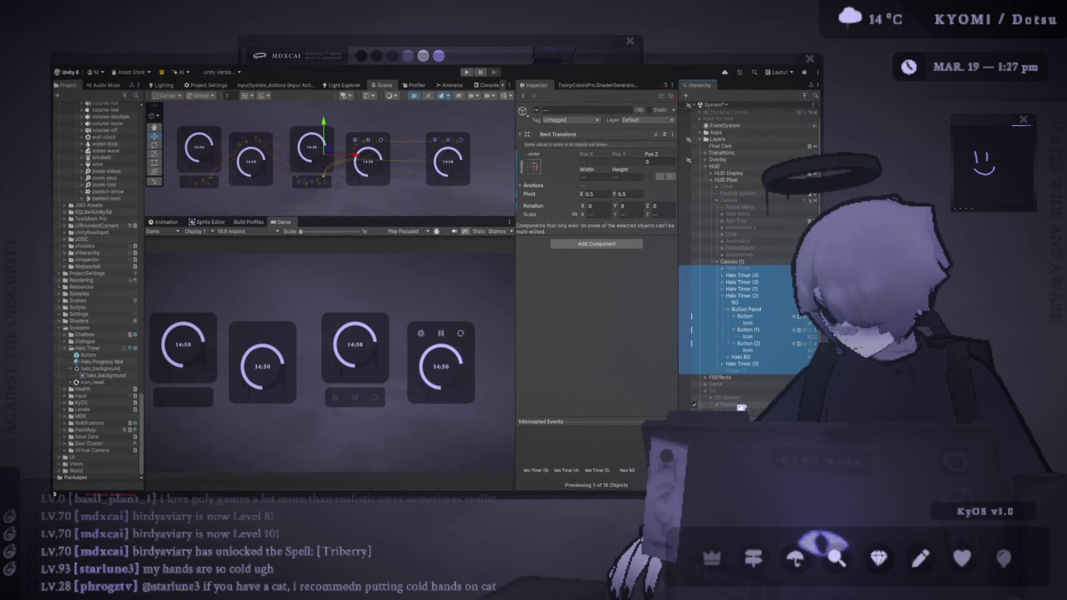
pyautogui.click(730, 261)
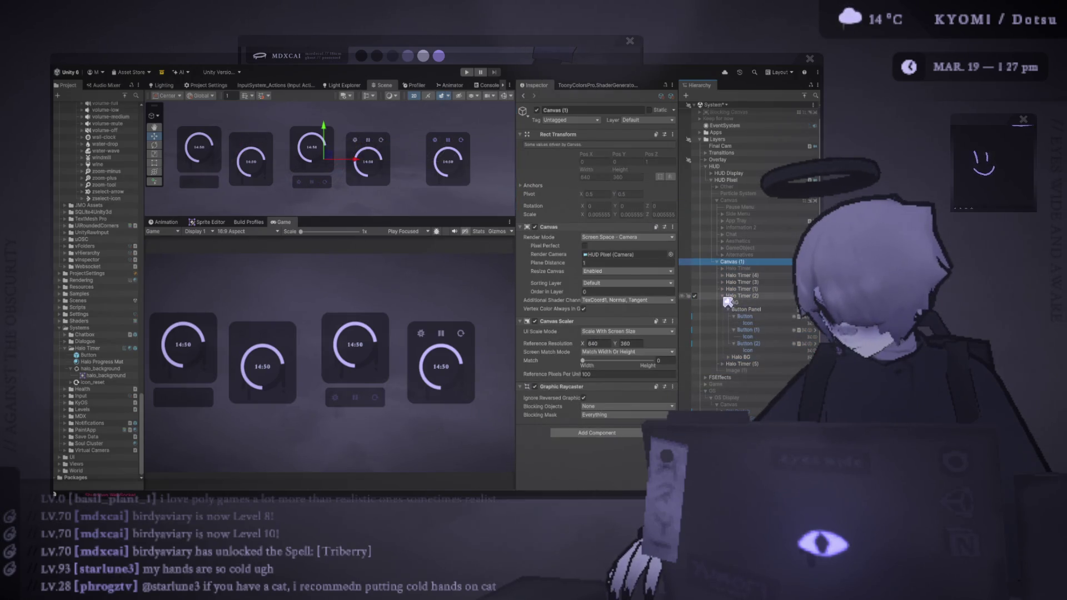
pyautogui.click(722, 296)
pyautogui.click(739, 269)
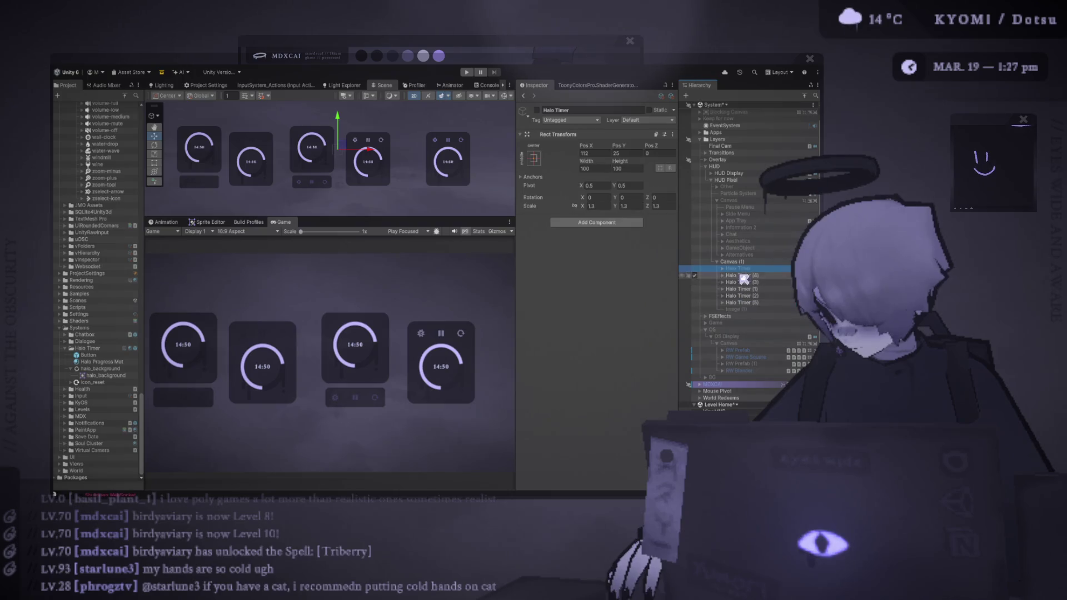
pyautogui.keyDown('shift'); pyautogui.click(745, 310); pyautogui.keyUp('shift')
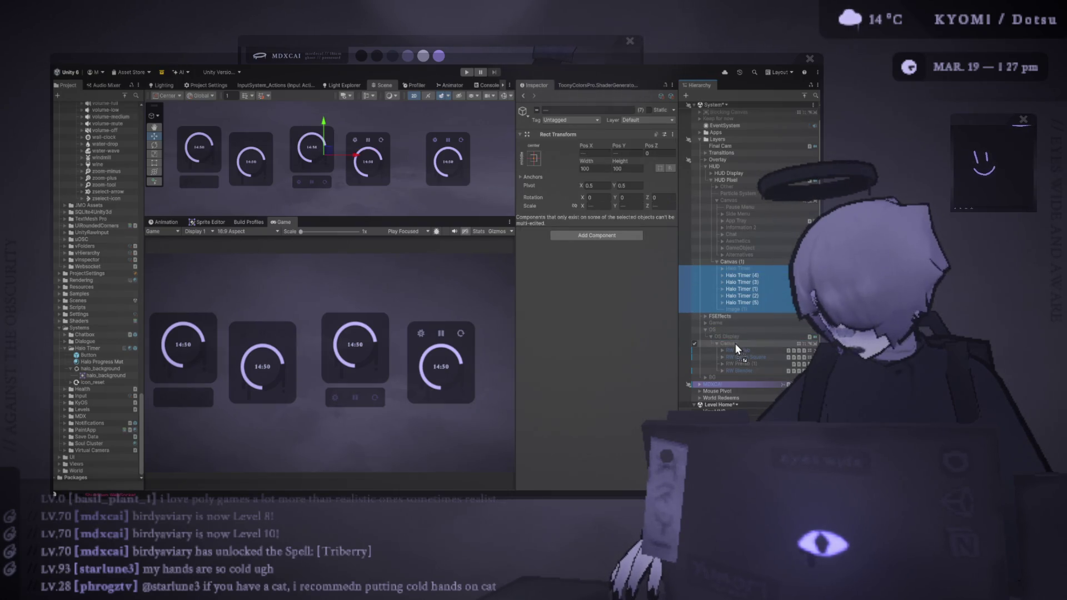
pyautogui.moveTo(733, 346); pyautogui.dragTo(734, 344)
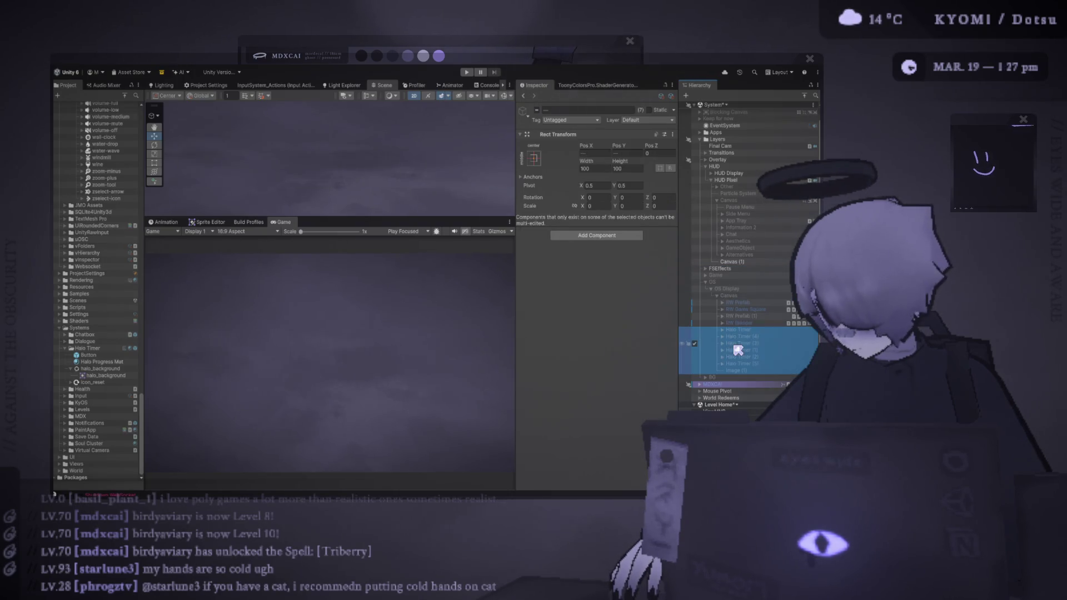
# - Activate OS, keep RW Prefab off, select Halo Timer through (5), and enlarge the Scene view
pyautogui.click(697, 285)
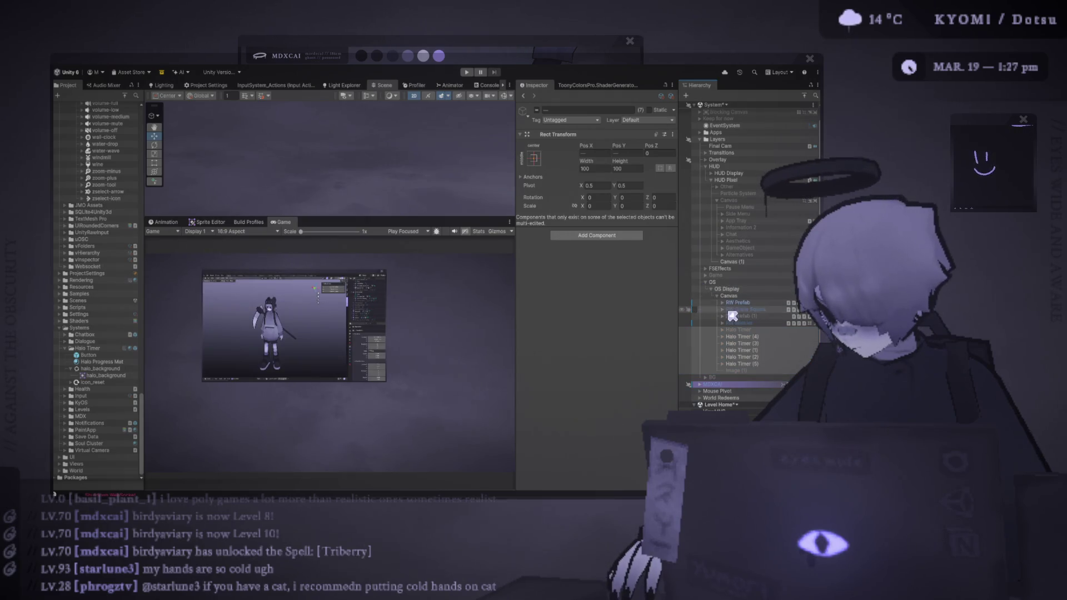
pyautogui.click(695, 303)
pyautogui.click(737, 337)
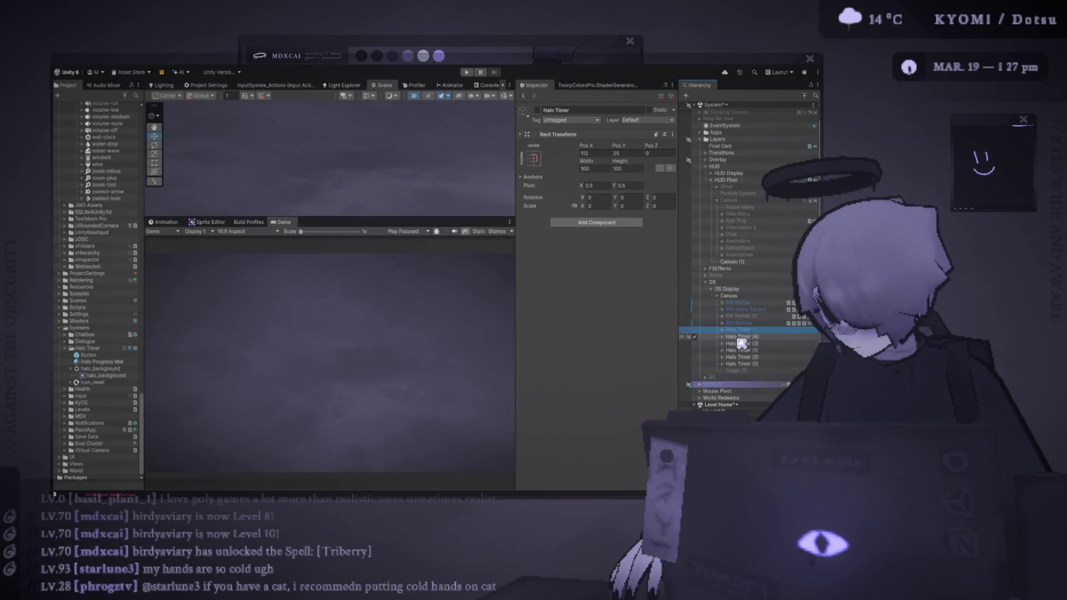
pyautogui.click(738, 303)
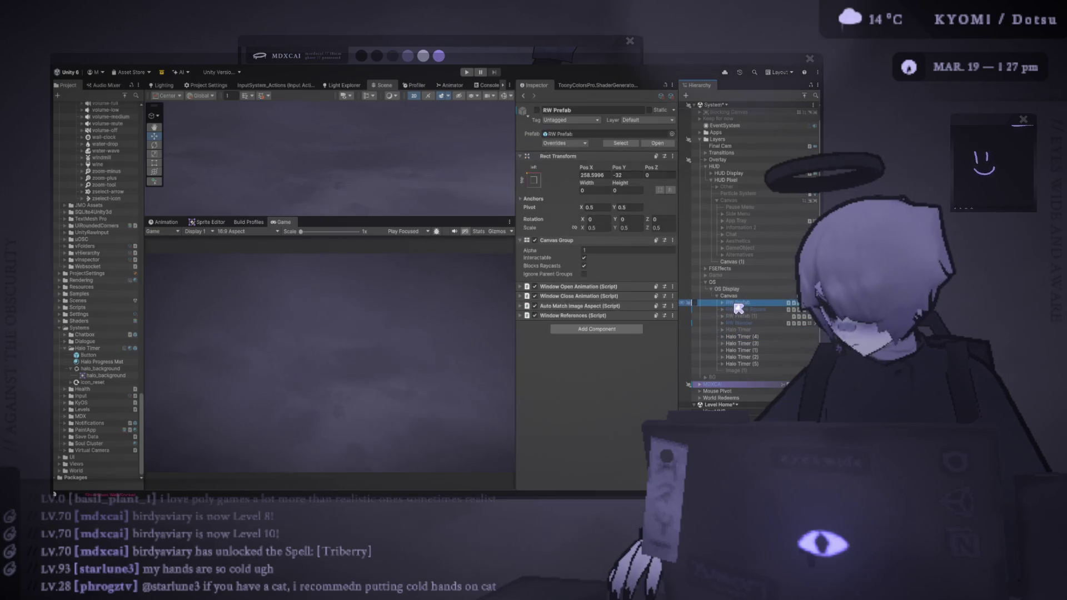
pyautogui.click(694, 303)
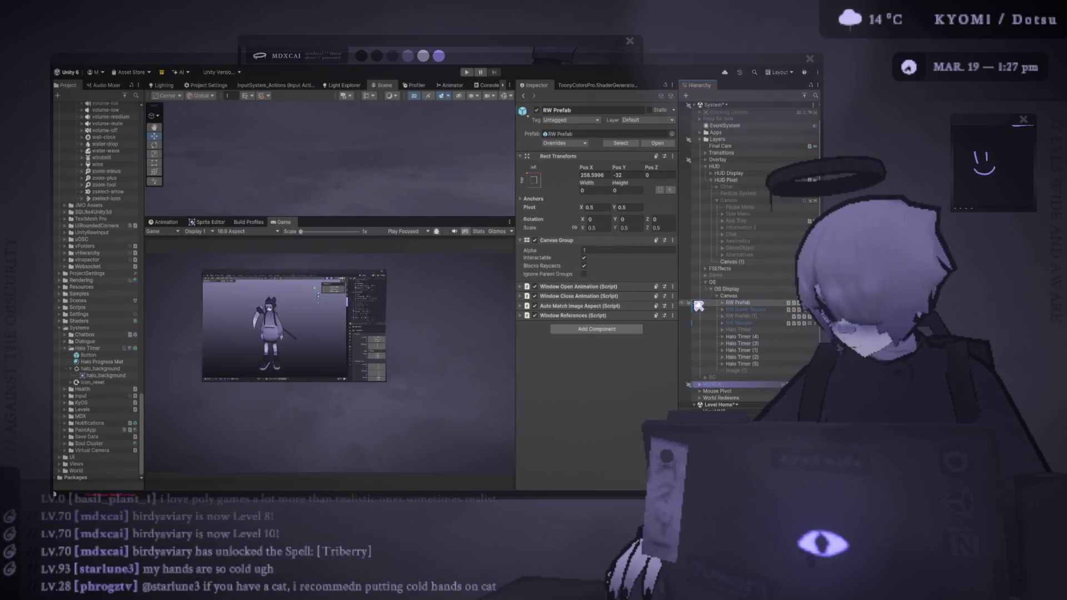
pyautogui.click(695, 303)
pyautogui.click(757, 337)
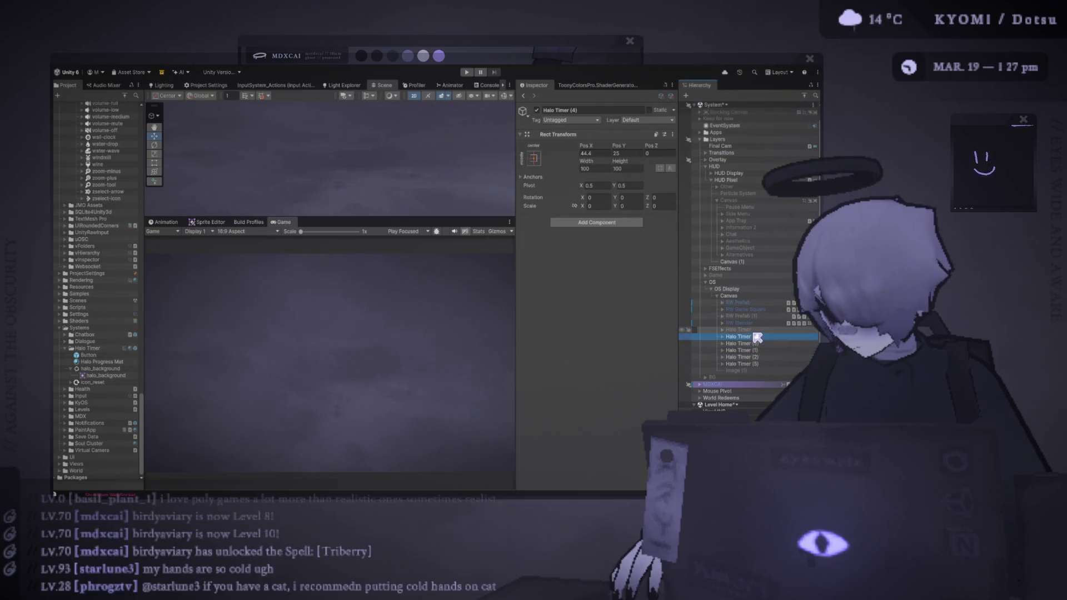
pyautogui.click(739, 330)
pyautogui.keyDown('shift'); pyautogui.click(745, 364); pyautogui.keyUp('shift')
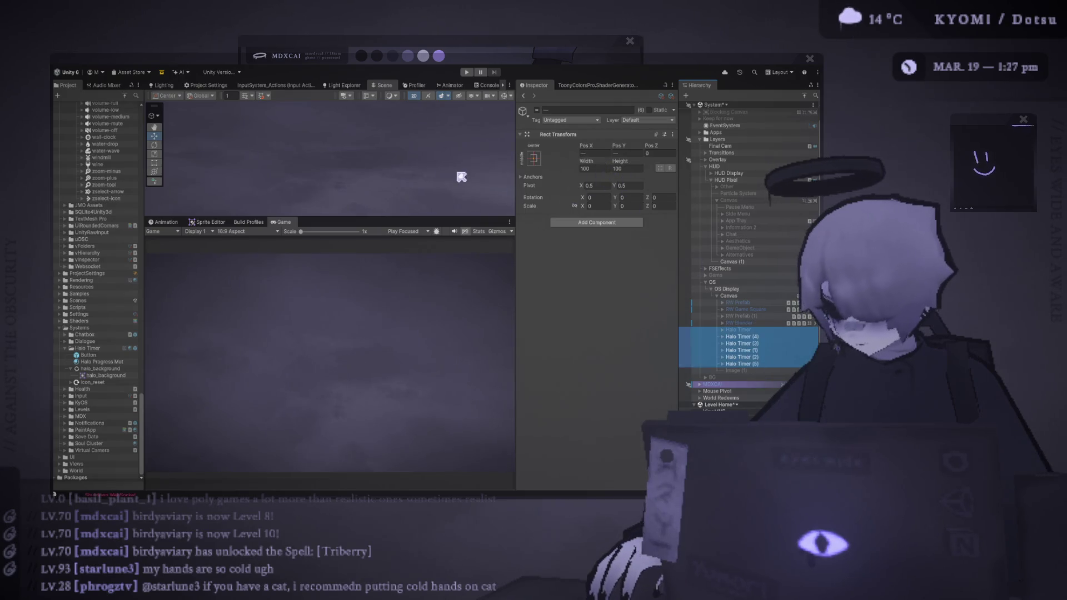
pyautogui.click(460, 178)
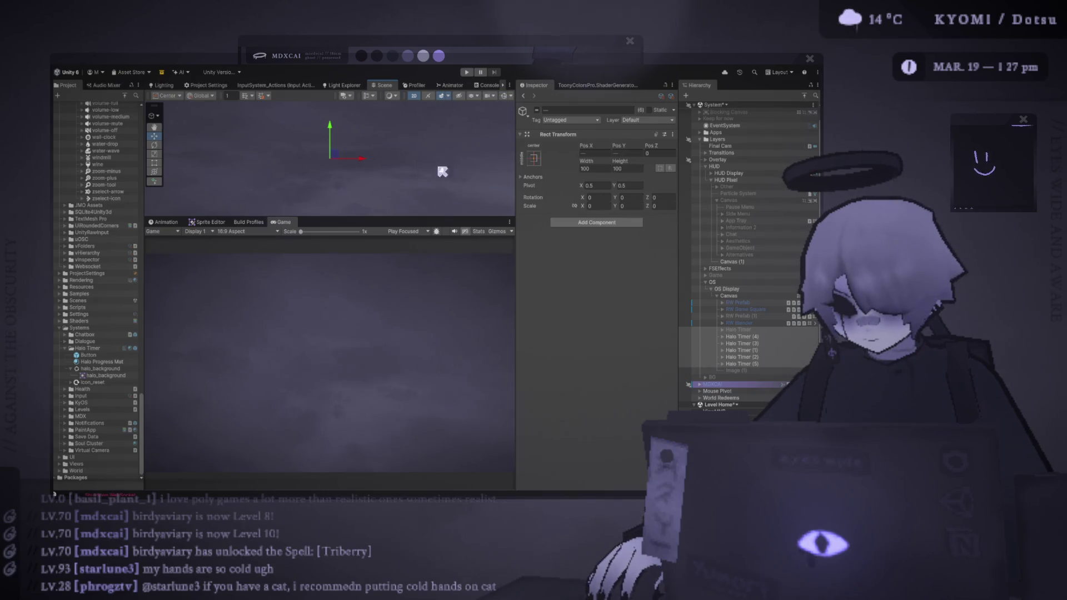
pyautogui.moveTo(427, 218); pyautogui.dragTo(417, 317)
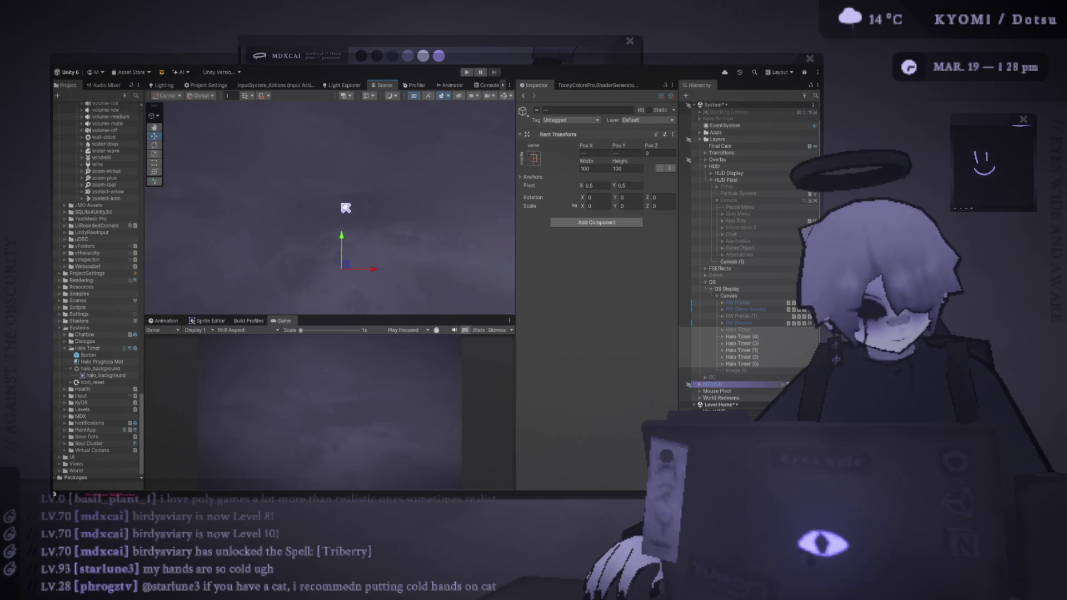
# - Set the selected Halo Timers' Pos X and Pos Y to 0
pyautogui.write('0')
pyautogui.click(615, 154)
pyautogui.write('0')
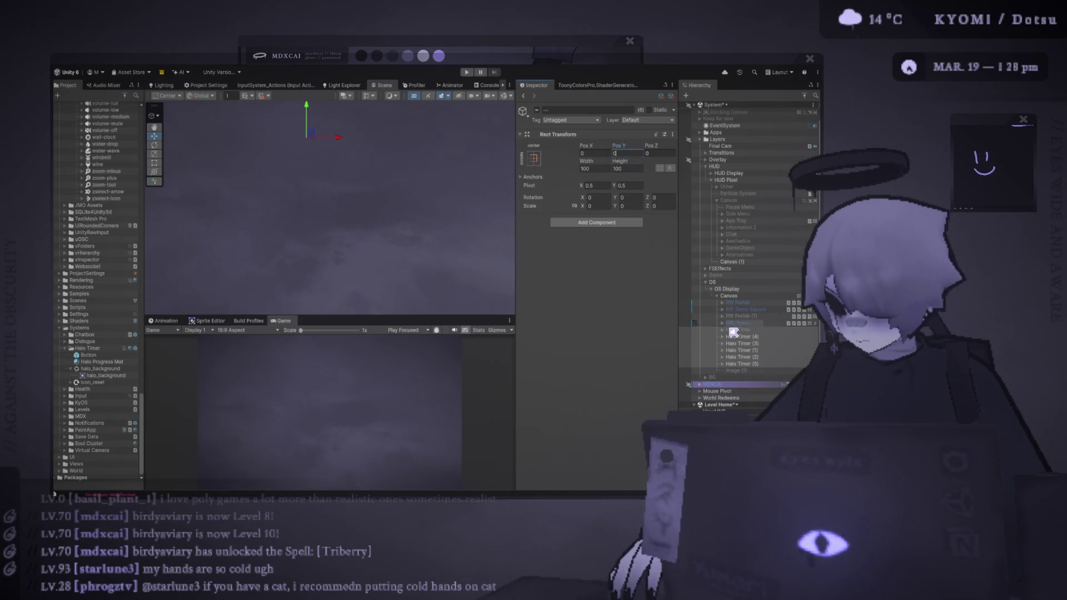
pyautogui.click(702, 331)
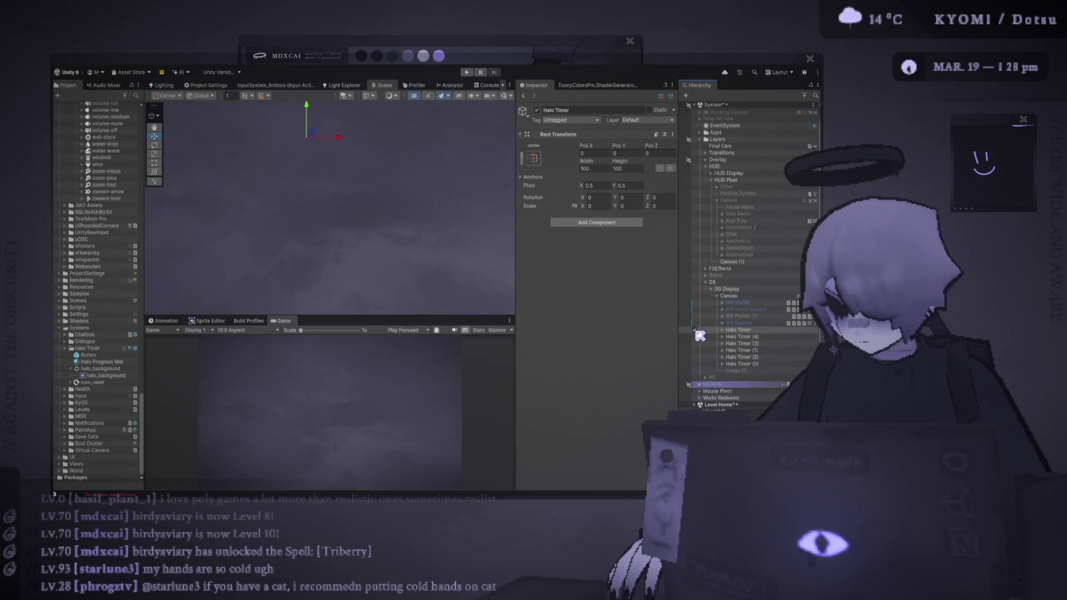
pyautogui.hotkey('shift', 'Down')
pyautogui.hotkey('shift', 'Down')
pyautogui.hotkey('shift', 'Down')
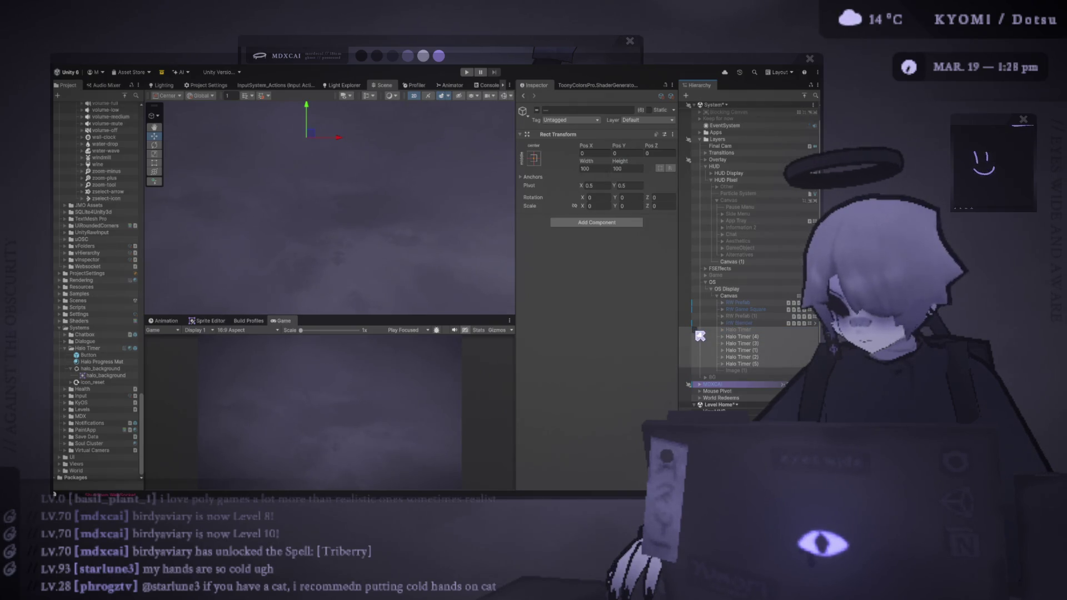
# - Turn RW Prefab on, frame Halo Timer (4) side-on, and undo a trial depth move
pyautogui.click(699, 306)
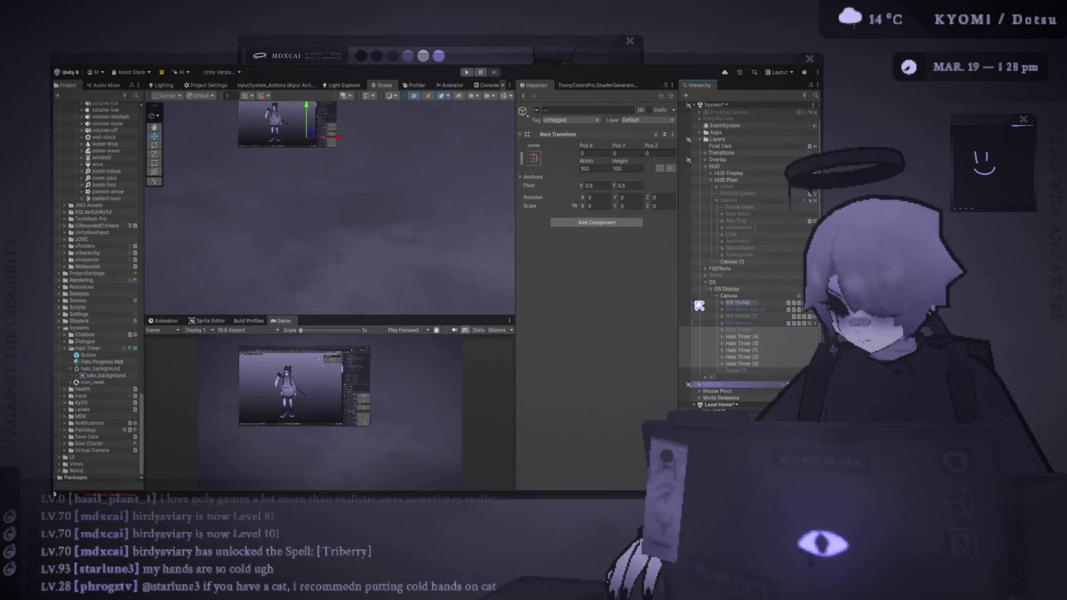
pyautogui.click(723, 305)
pyautogui.click(743, 336)
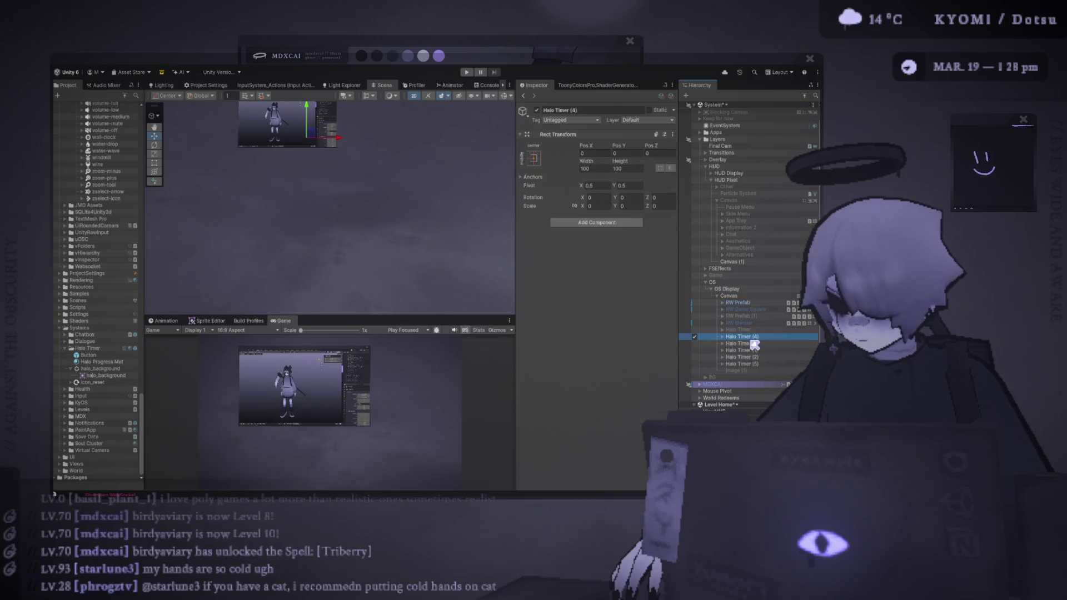
pyautogui.press('f')
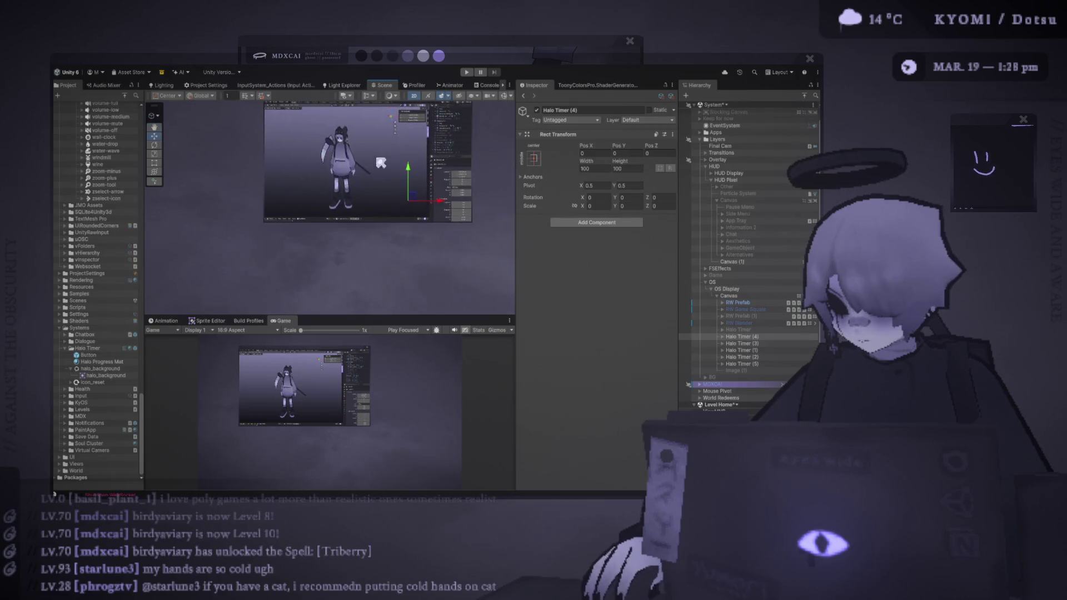
pyautogui.moveTo(389, 145)
pyautogui.mouseDown()
pyautogui.moveTo(334, 195)
pyautogui.moveTo(353, 214)
pyautogui.mouseUp()
pyautogui.moveTo(279, 231)
pyautogui.mouseDown()
pyautogui.moveTo(362, 216)
pyautogui.moveTo(427, 229)
pyautogui.mouseUp()
pyautogui.hotkey('ctrl', 'z')
# - Inspect RW Prefab and its Pivot (Content), expanding it to show the pivots
pyautogui.click(496, 134)
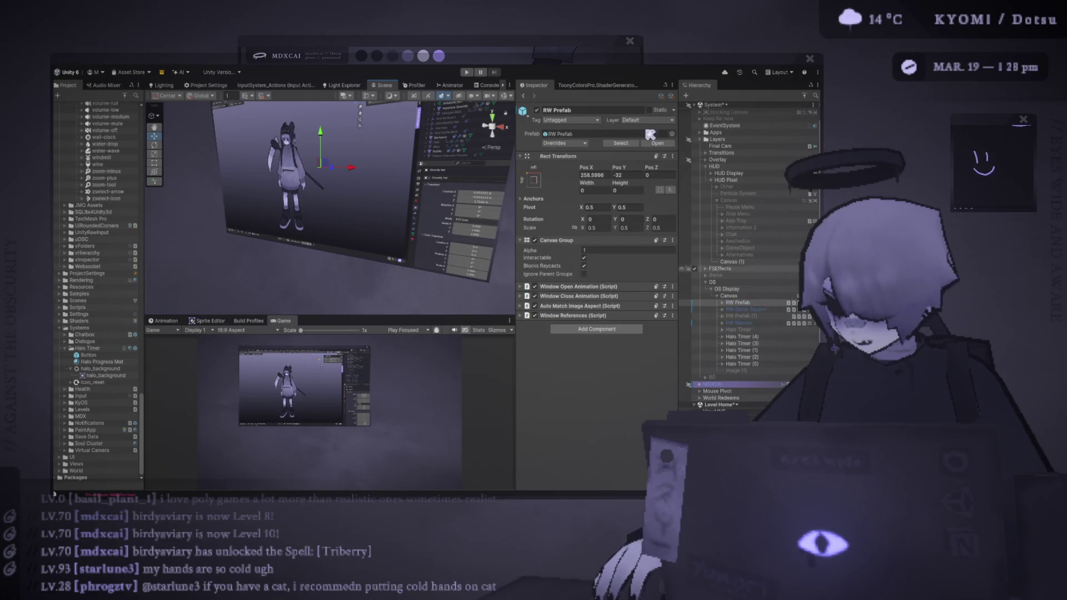
pyautogui.click(723, 304)
pyautogui.click(739, 309)
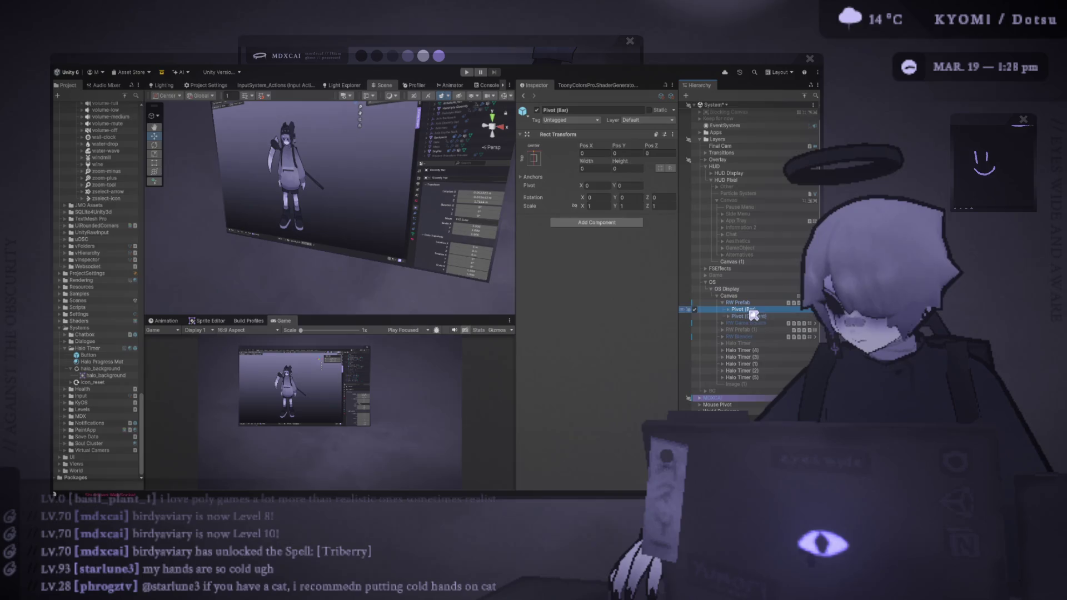
pyautogui.click(753, 337)
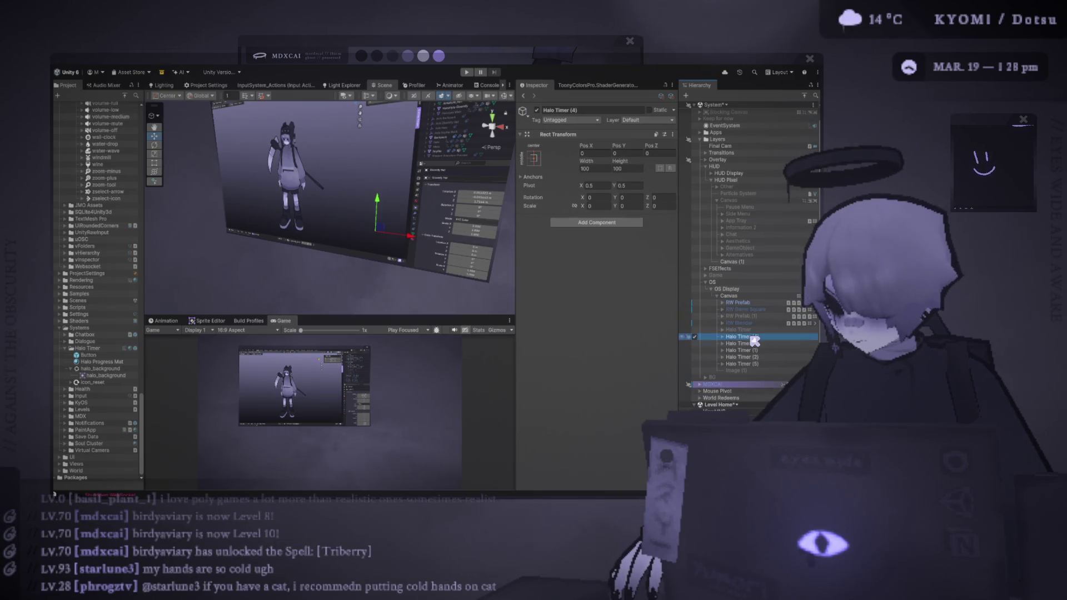
pyautogui.click(745, 303)
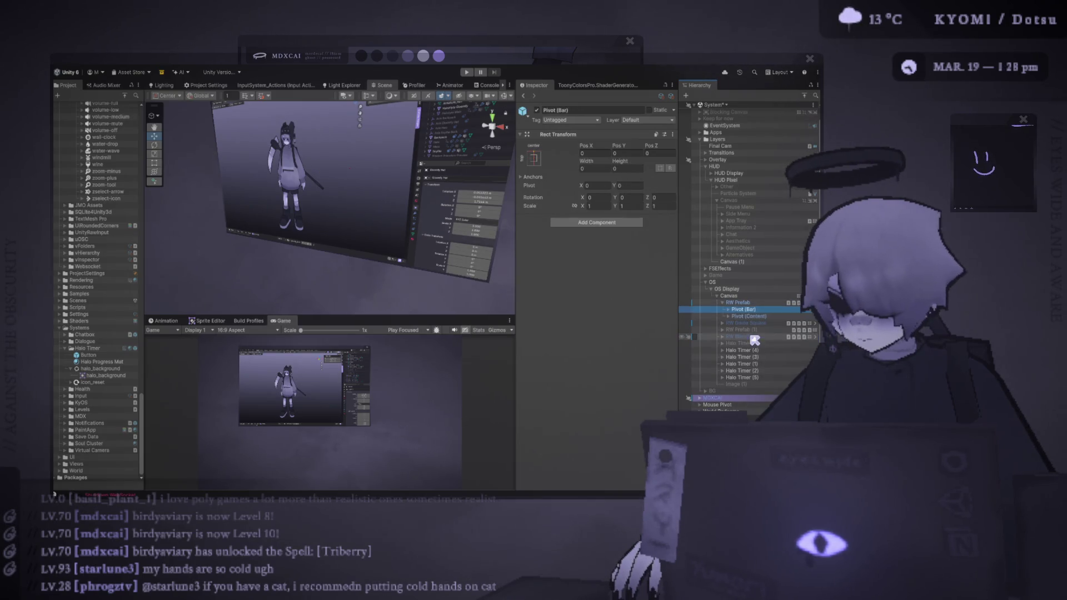
# - Select Halo Timer through Halo Timer (5) and group them under Canvas (1)
pyautogui.click(740, 344)
pyautogui.keyDown('shift'); pyautogui.click(742, 377); pyautogui.keyUp('shift')
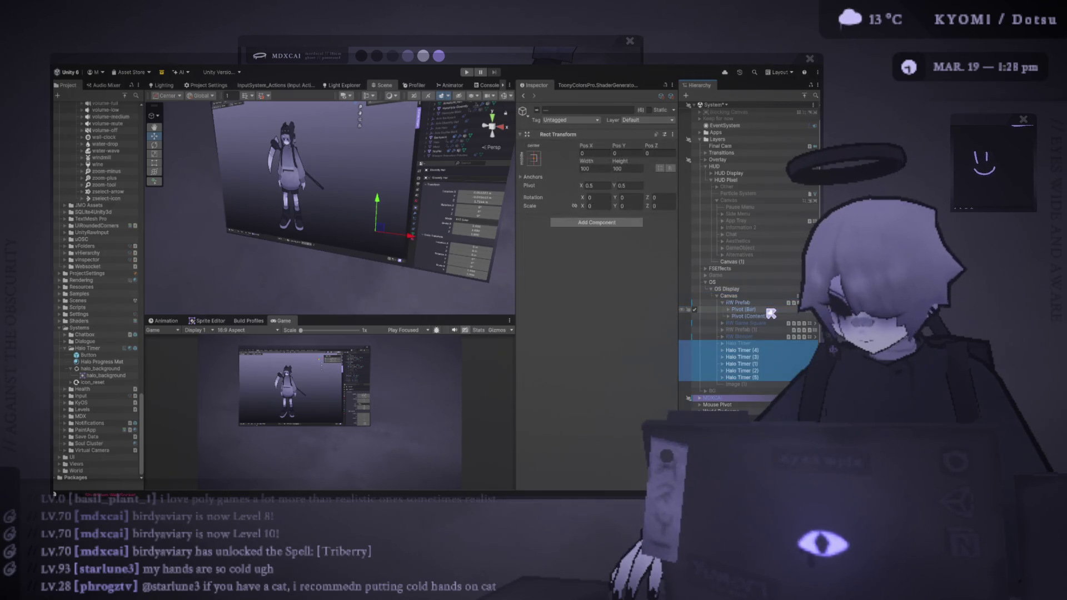
pyautogui.press('f')
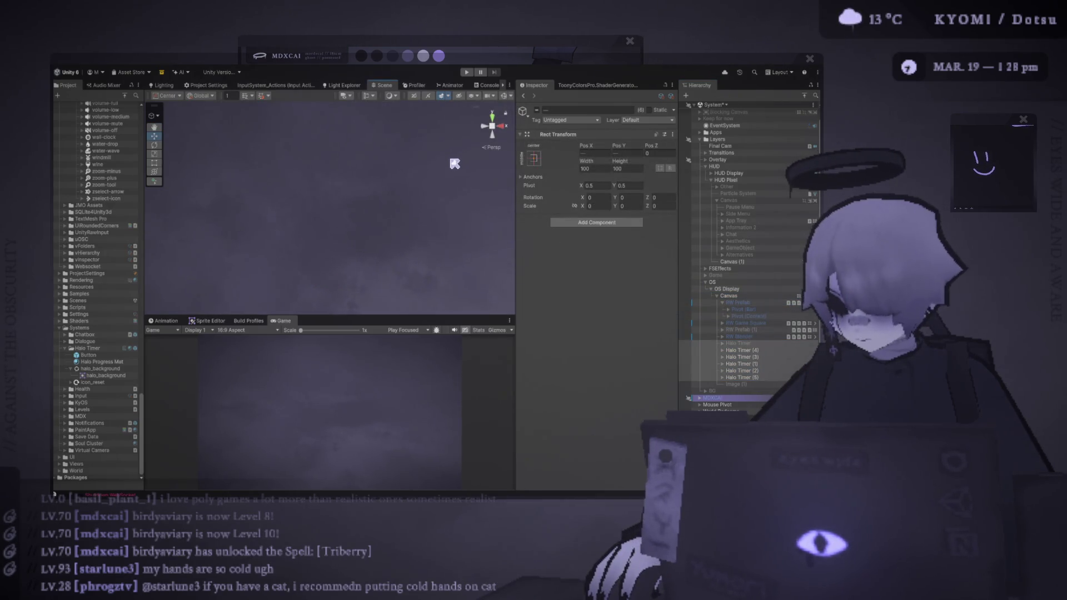
pyautogui.hotkey('ctrl', 'z')
pyautogui.hotkey('ctrl', 'y')
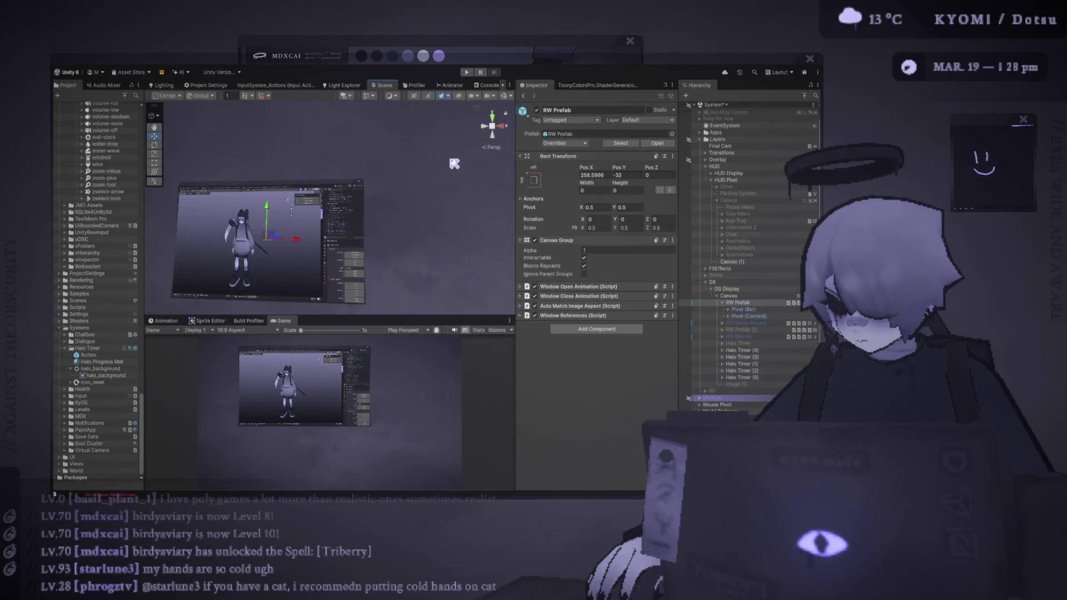
pyautogui.hotkey('ctrl', 'z')
pyautogui.hotkey('ctrl', 'y')
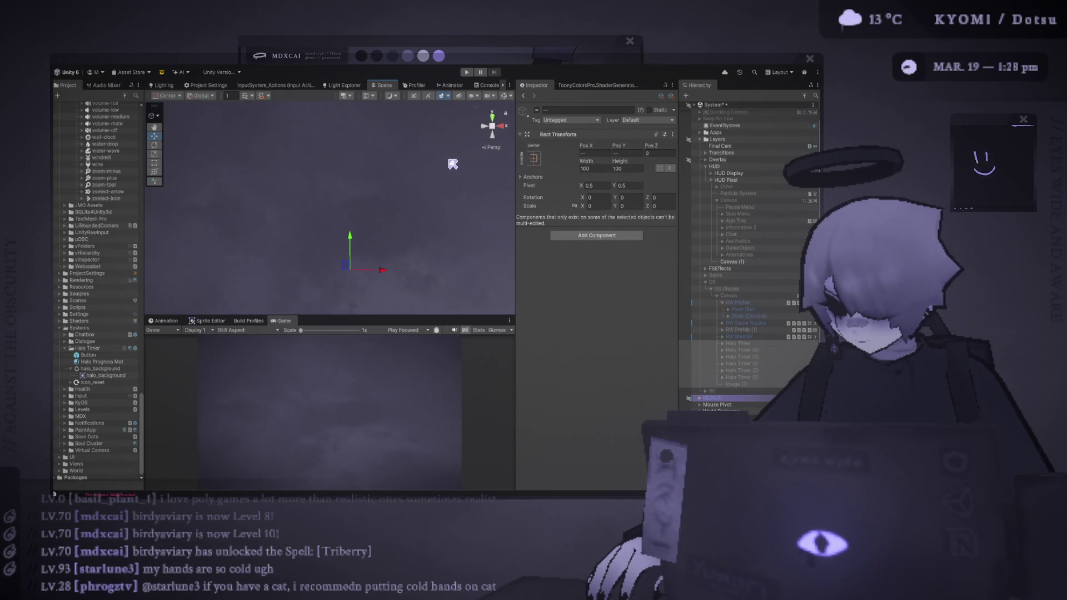
pyautogui.hotkey('ctrl', 'y')
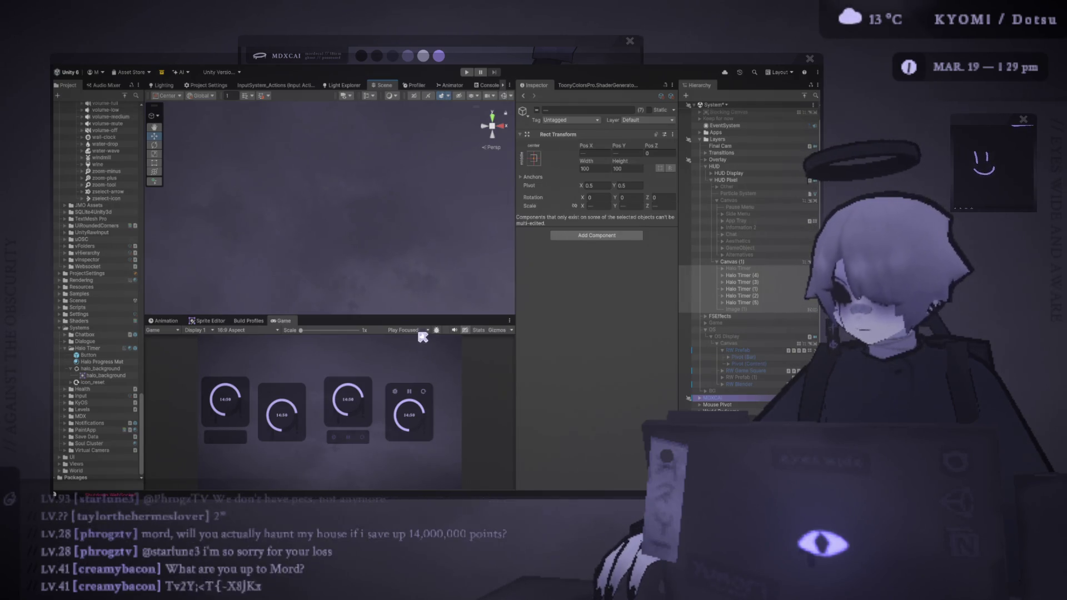
# - Check Halo Timer (4)'s position, then move Canvas (1) under OS Display
pyautogui.click(742, 275)
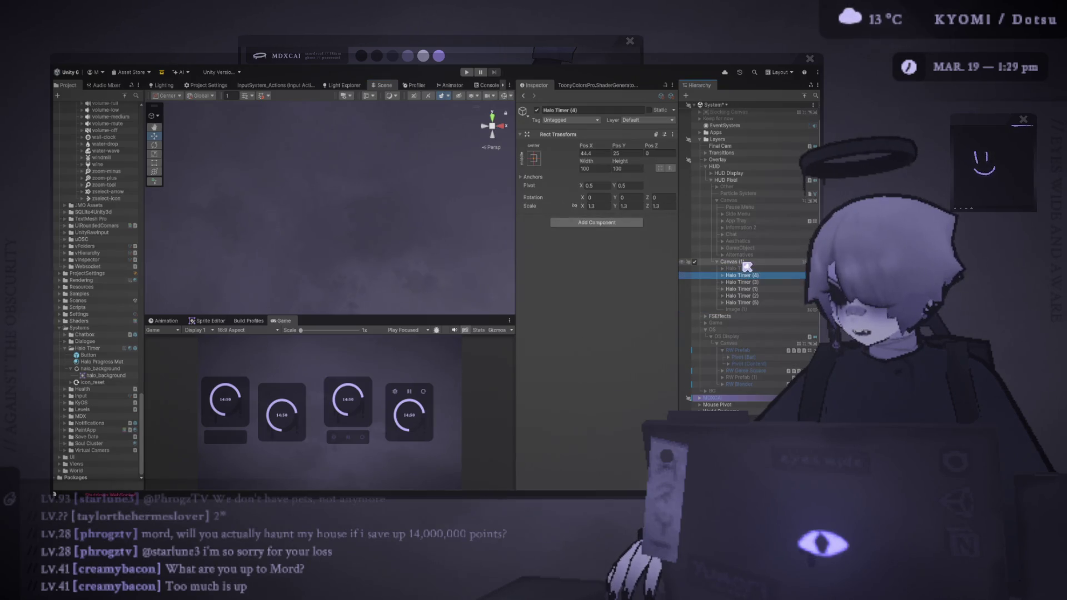
pyautogui.click(744, 262)
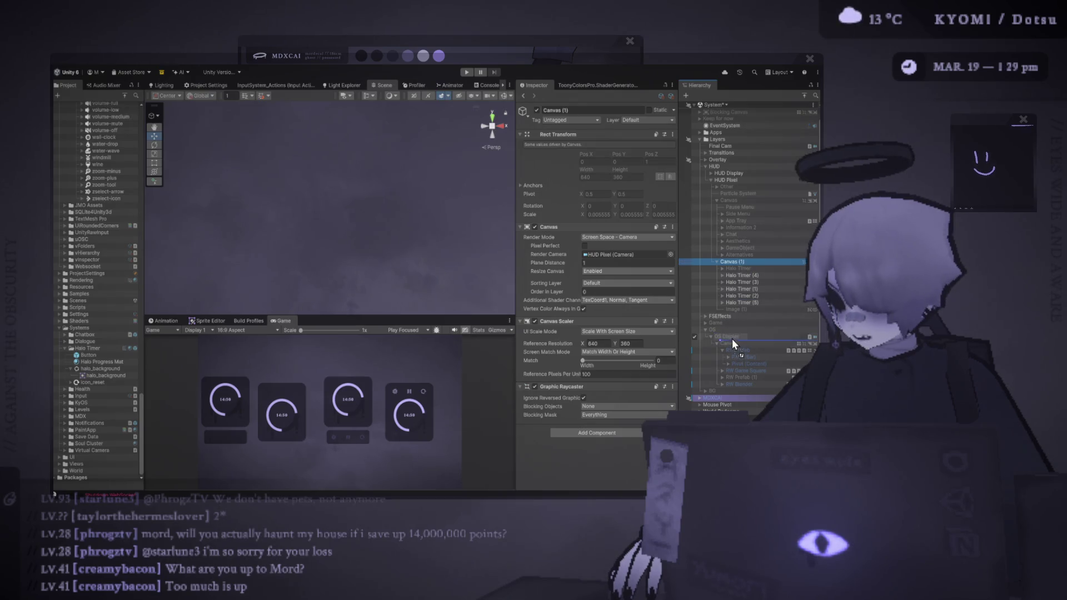
pyautogui.moveTo(732, 337); pyautogui.dragTo(732, 338)
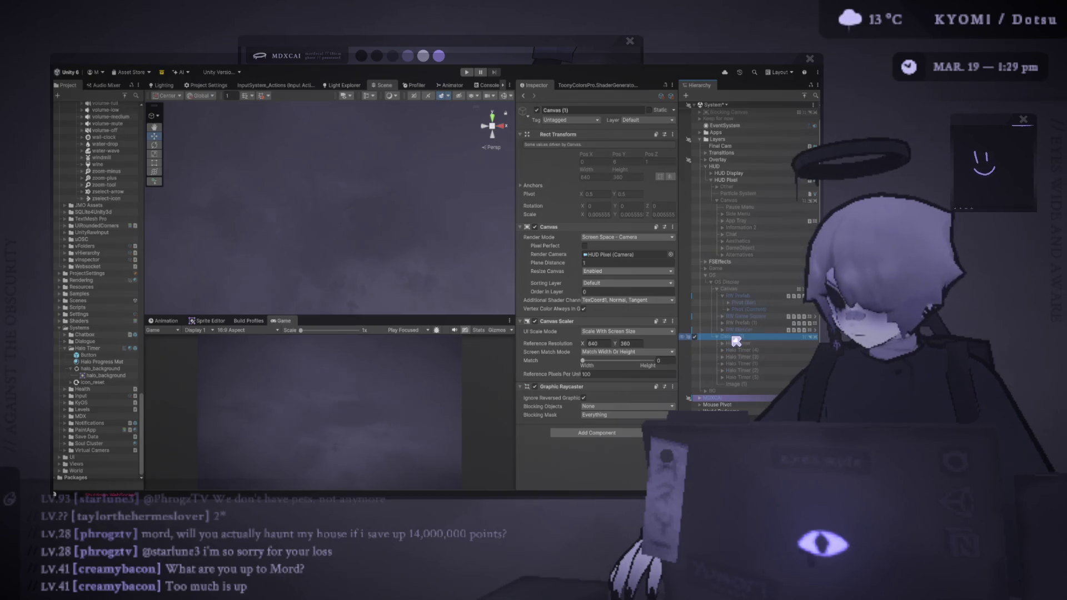
# - Activate the OS branch, frame Canvas (1)'s timer dials, and show UI outlines in the scene
pyautogui.click(697, 277)
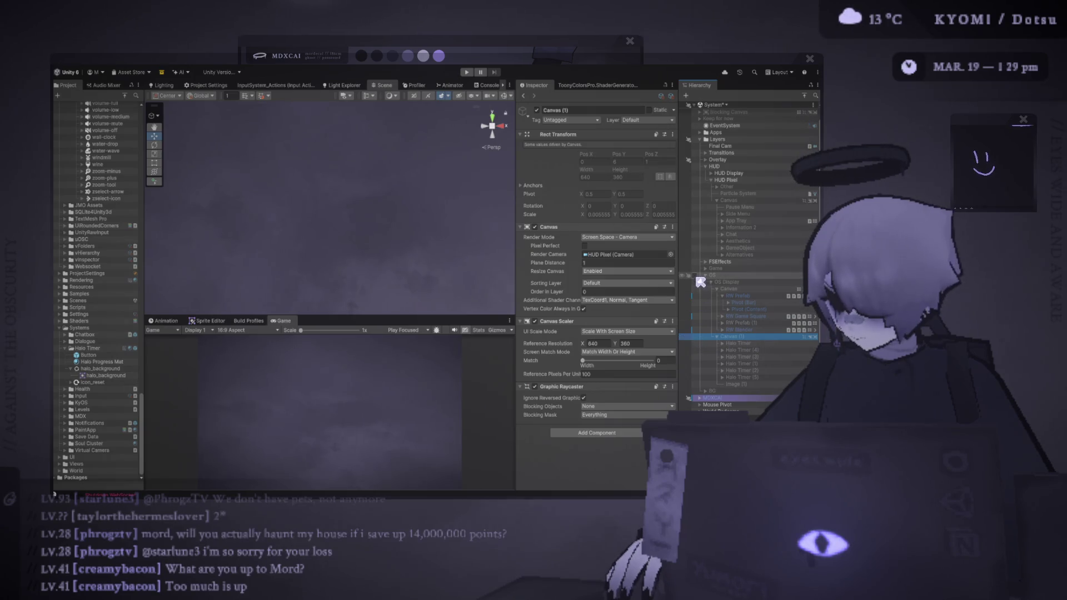
pyautogui.click(743, 330)
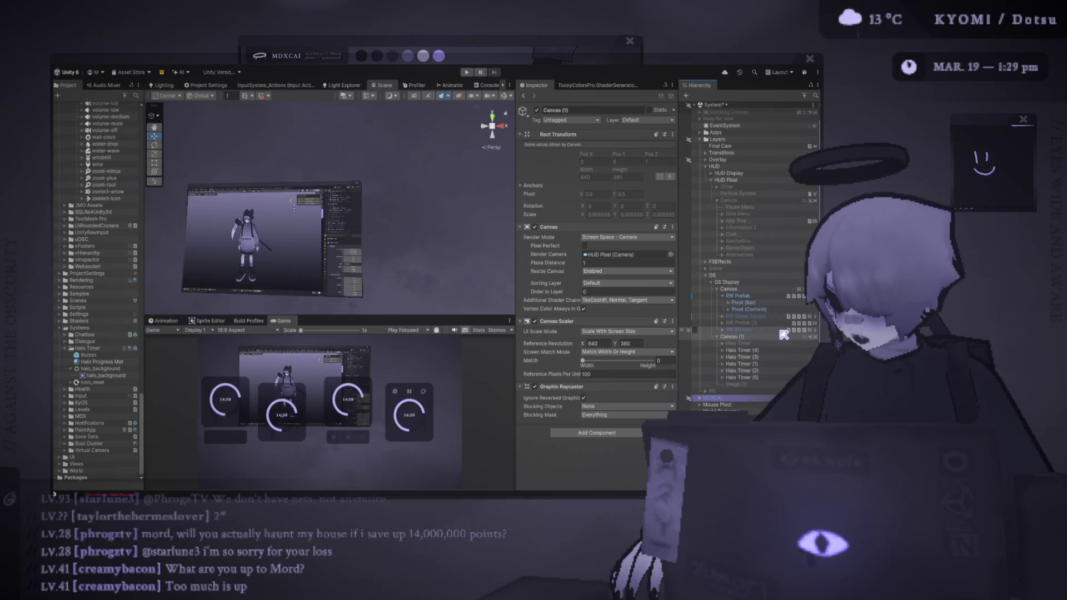
pyautogui.doubleClick(747, 338)
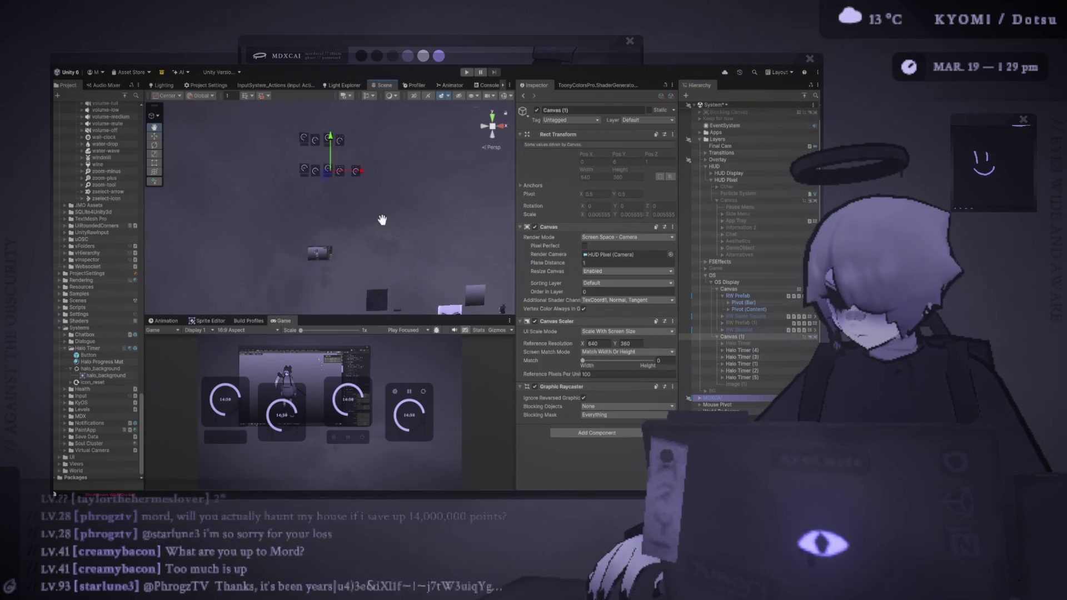
pyautogui.click(497, 97)
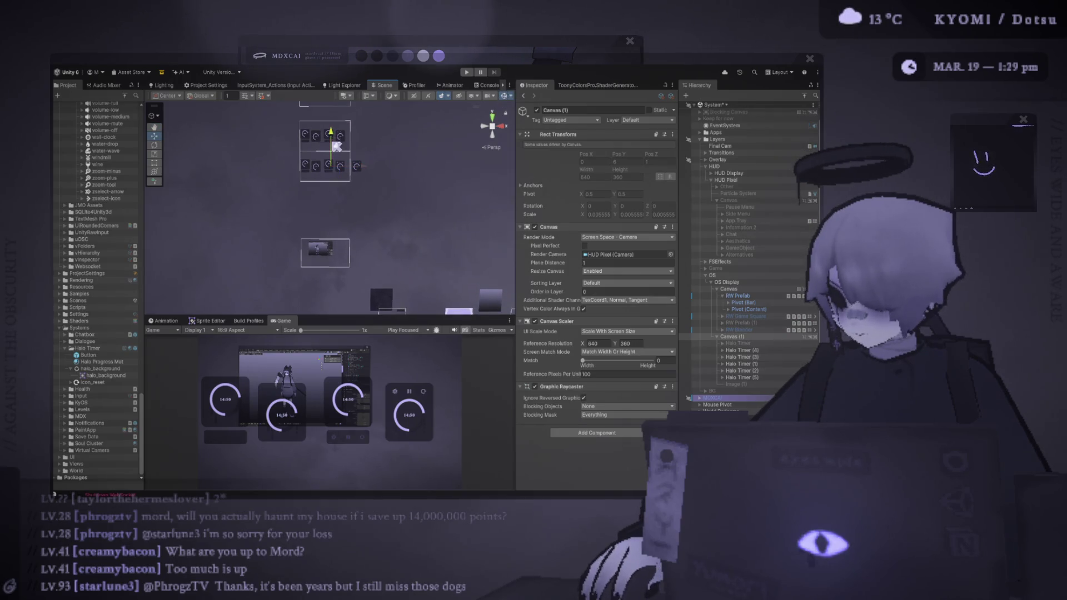
pyautogui.click(750, 337)
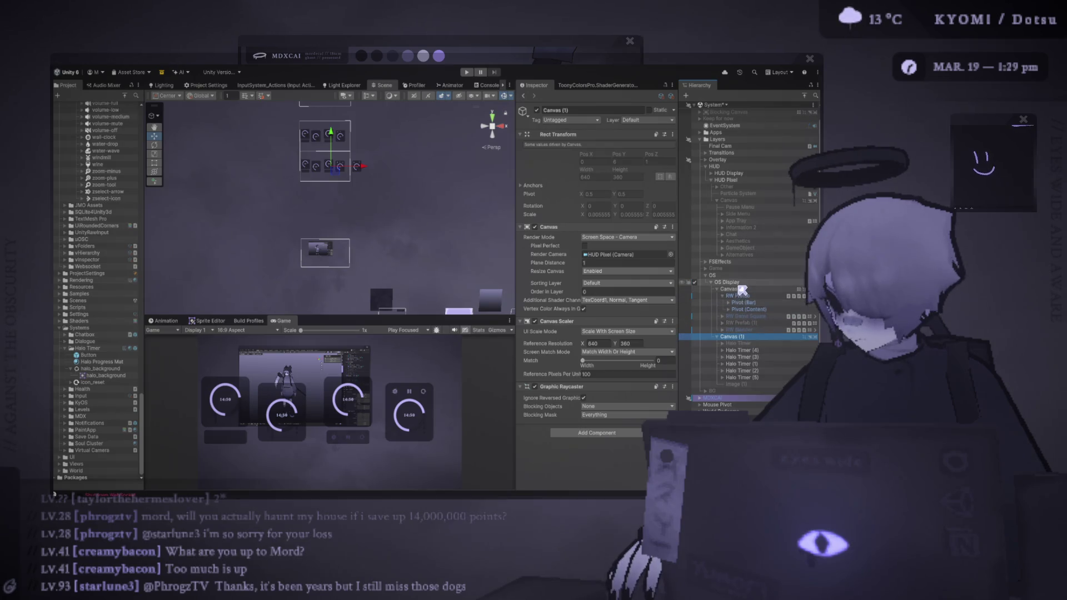
# - Assign OS Display (Camera) as Canvas (1)'s Render Camera, collapse OS Display, and enter Play mode
pyautogui.moveTo(730, 285); pyautogui.dragTo(615, 255)
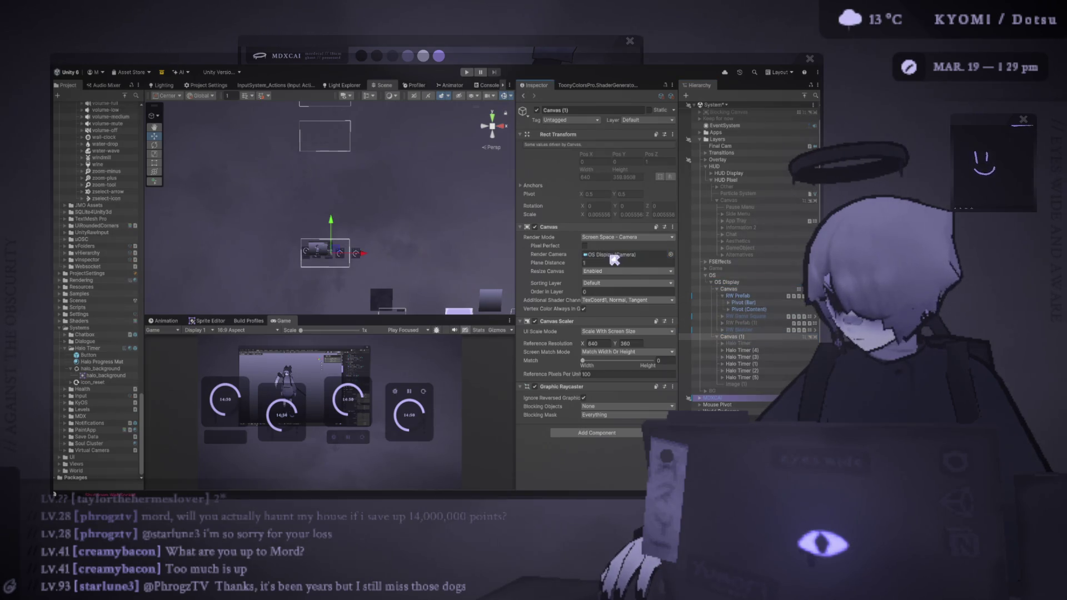
pyautogui.scroll(5, 374, 238)
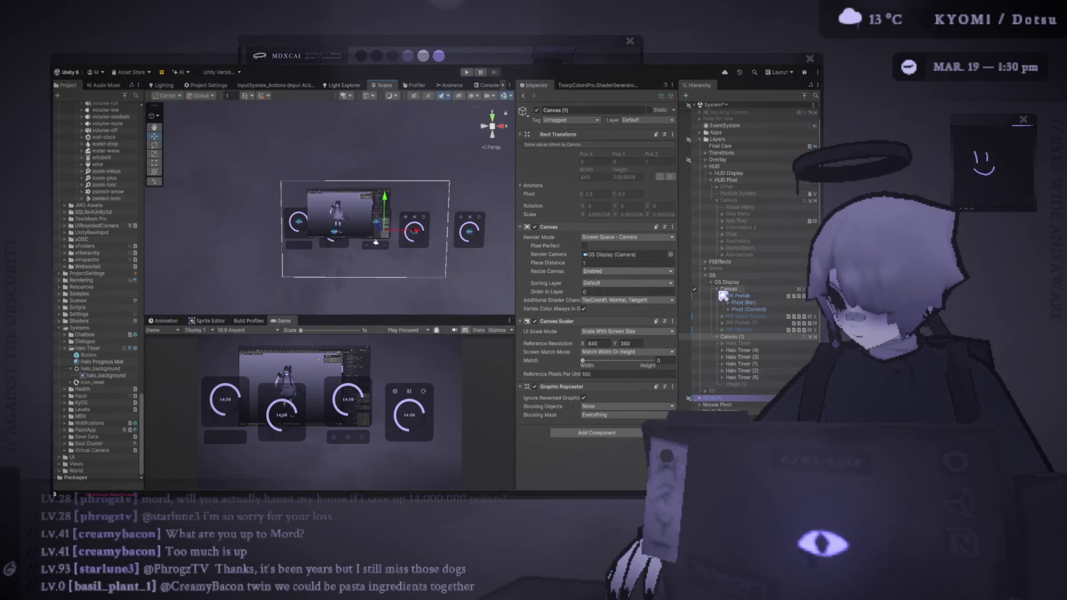
pyautogui.click(717, 289)
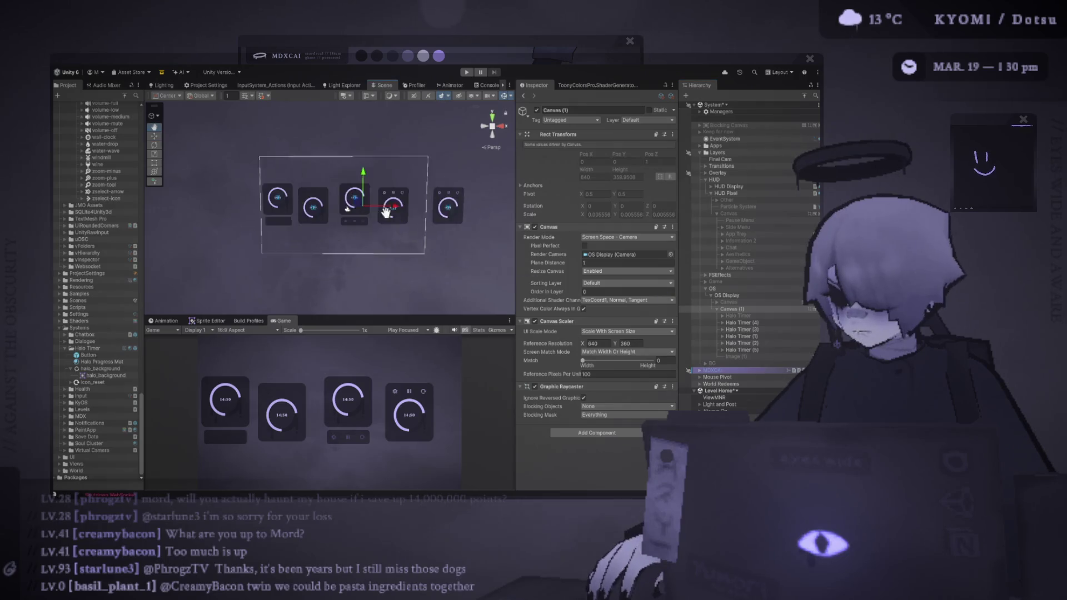
pyautogui.click(468, 72)
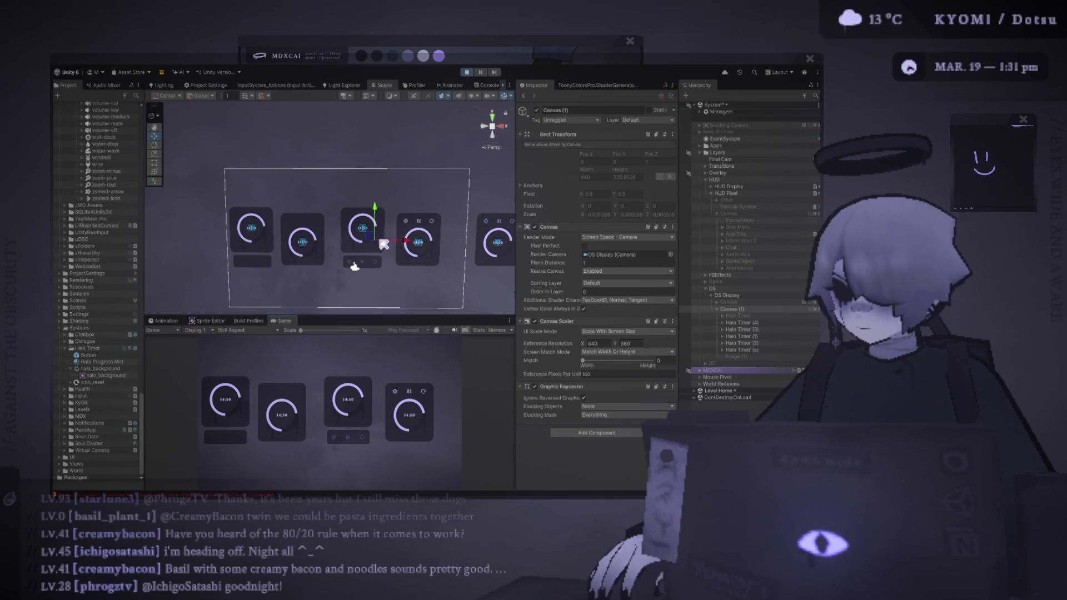
# - Recentre the Scene view, nudge Halo Timer (4), and raise the divider to enlarge the Game view
pyautogui.scroll(5, 374, 233)
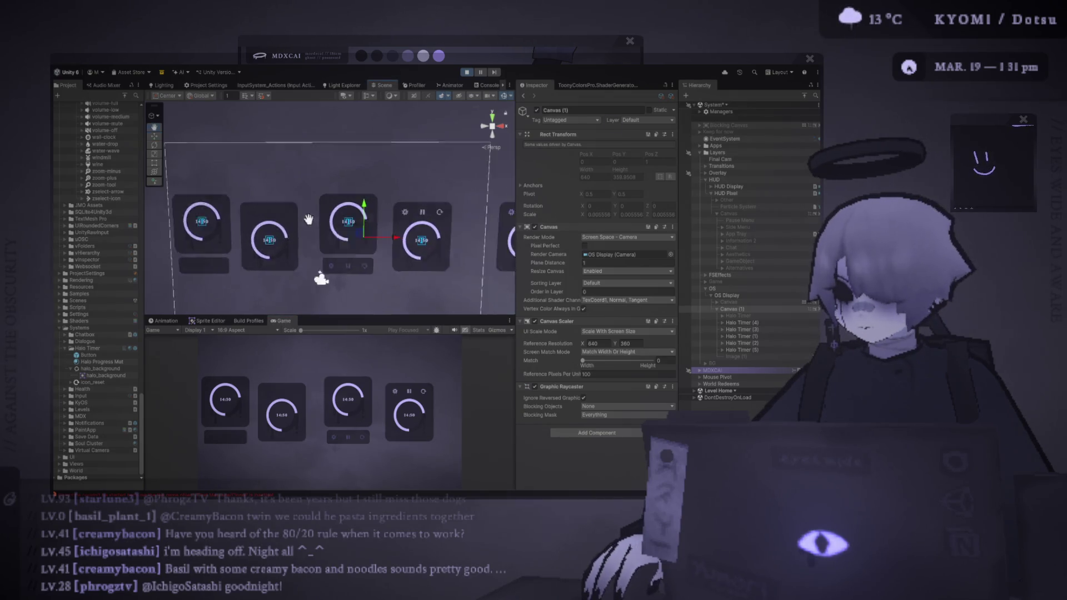
pyautogui.scroll(5, 192, 176)
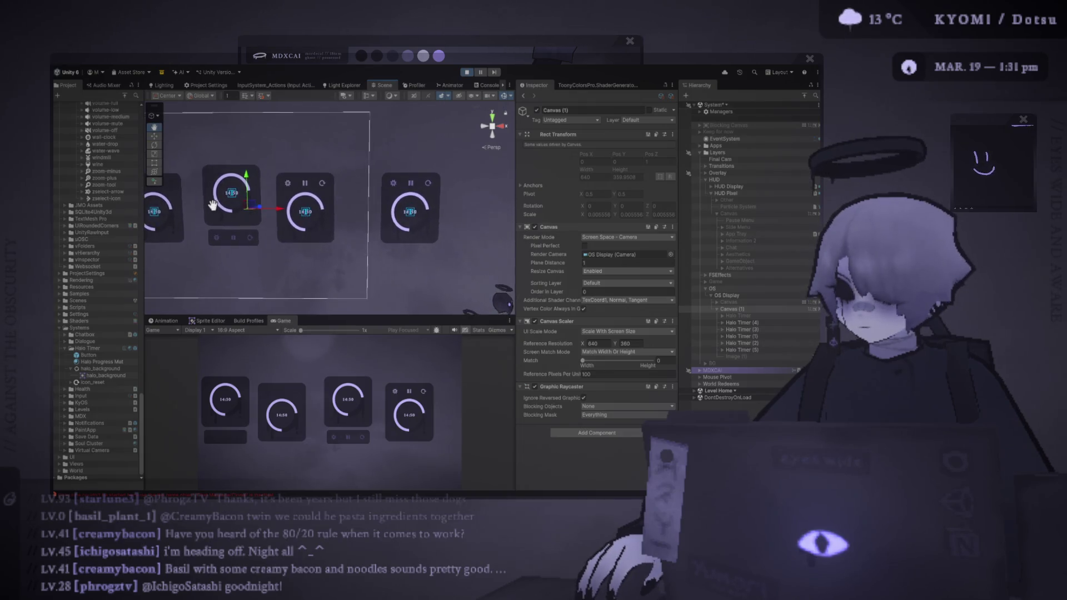
pyautogui.scroll(-2, 369, 206)
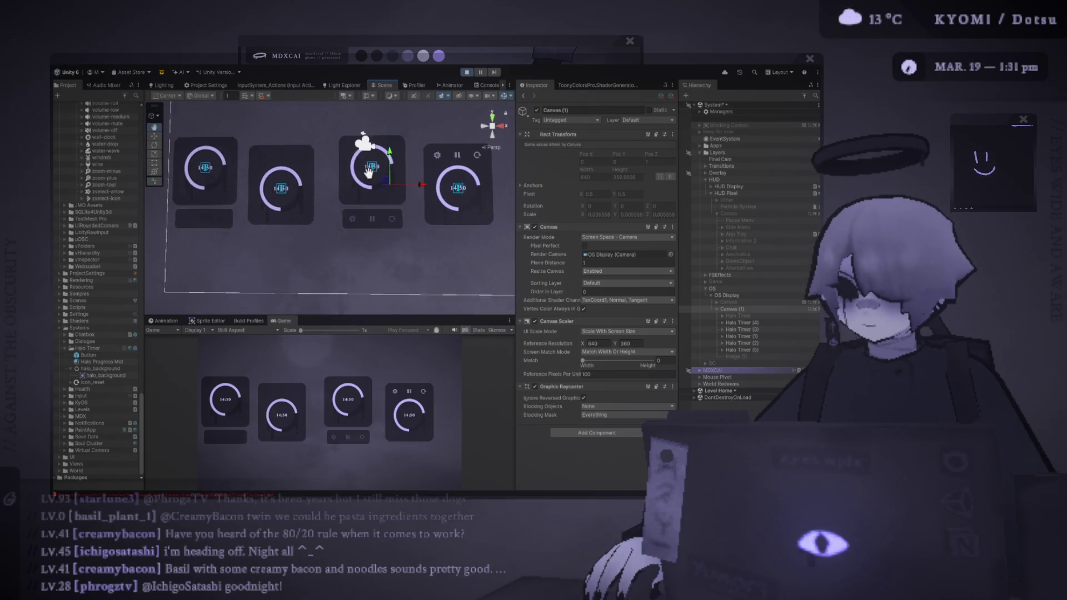
pyautogui.moveTo(370, 205); pyautogui.dragTo(370, 179)
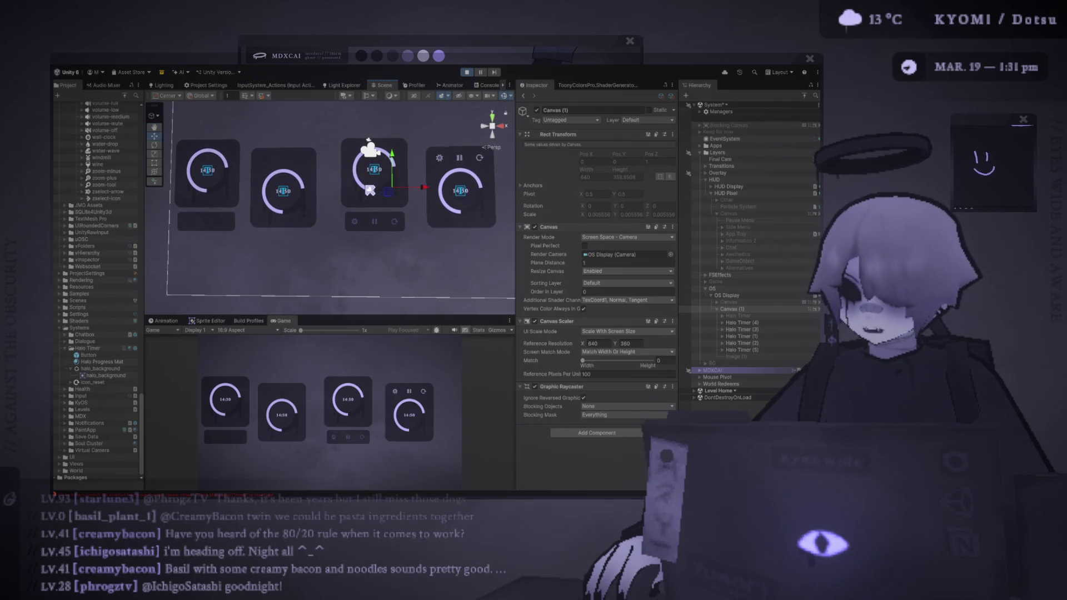
pyautogui.scroll(1, 373, 174)
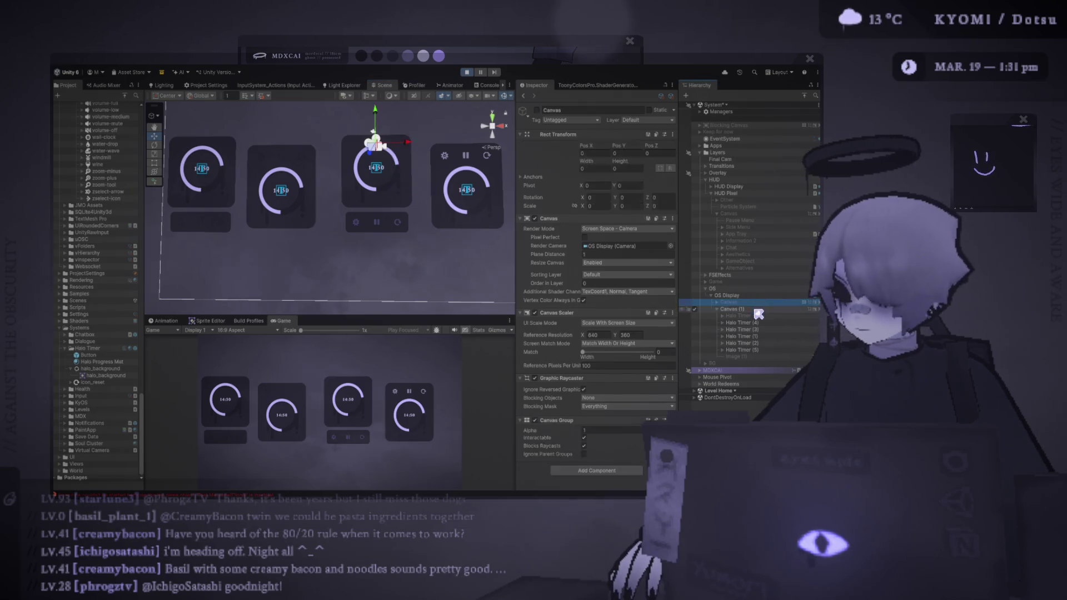
pyautogui.moveTo(421, 214)
pyautogui.mouseDown()
pyautogui.moveTo(375, 216)
pyautogui.moveTo(397, 219)
pyautogui.mouseUp()
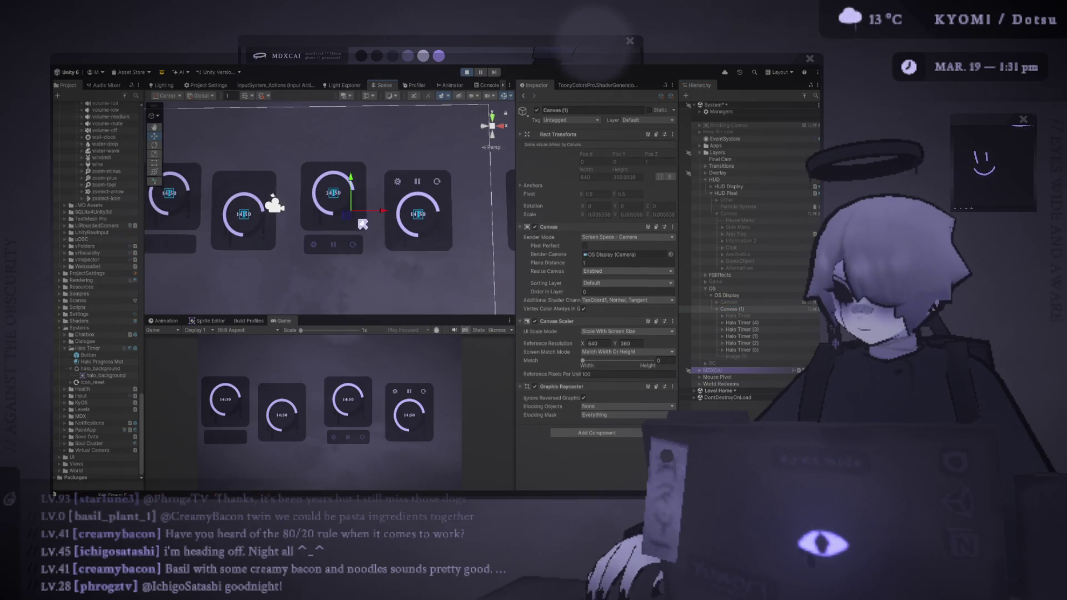
pyautogui.click(773, 323)
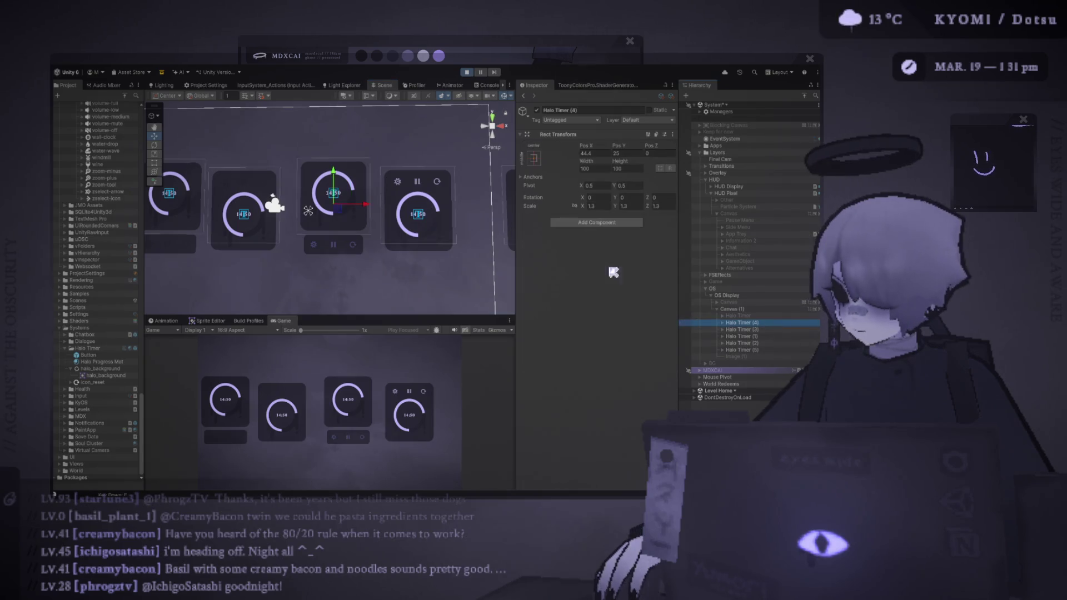
pyautogui.moveTo(345, 217)
pyautogui.mouseDown()
pyautogui.moveTo(334, 213)
pyautogui.moveTo(345, 214)
pyautogui.mouseUp()
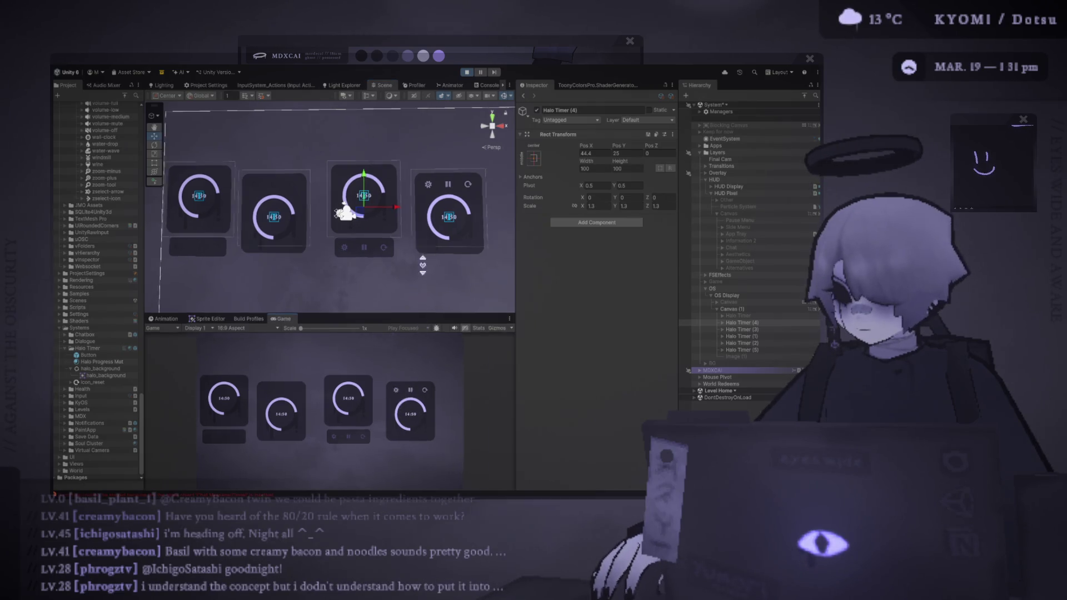
pyautogui.moveTo(422, 316); pyautogui.dragTo(420, 177)
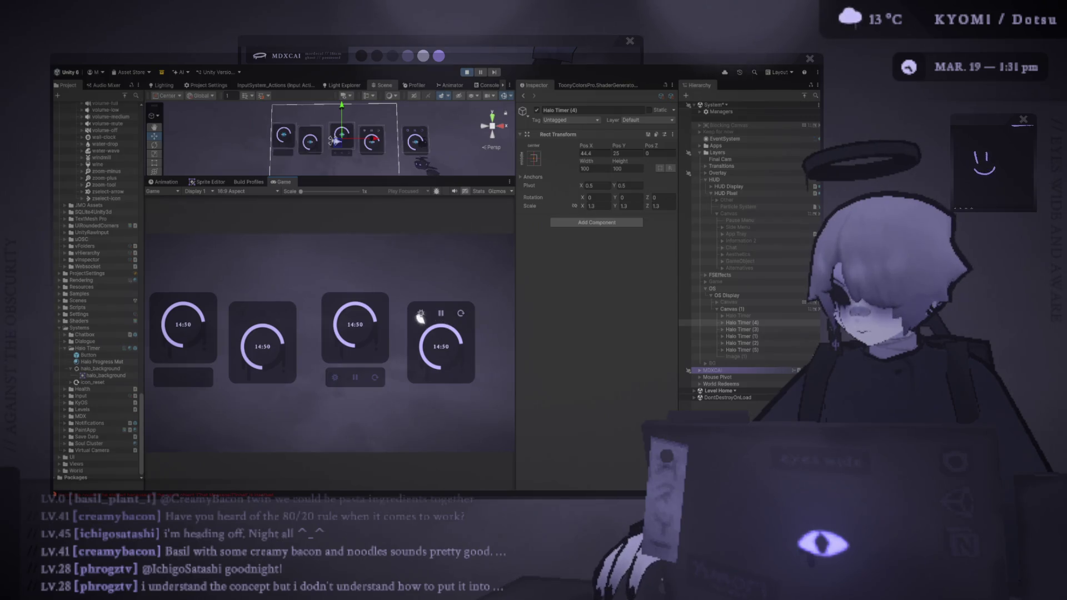
pyautogui.click(744, 309)
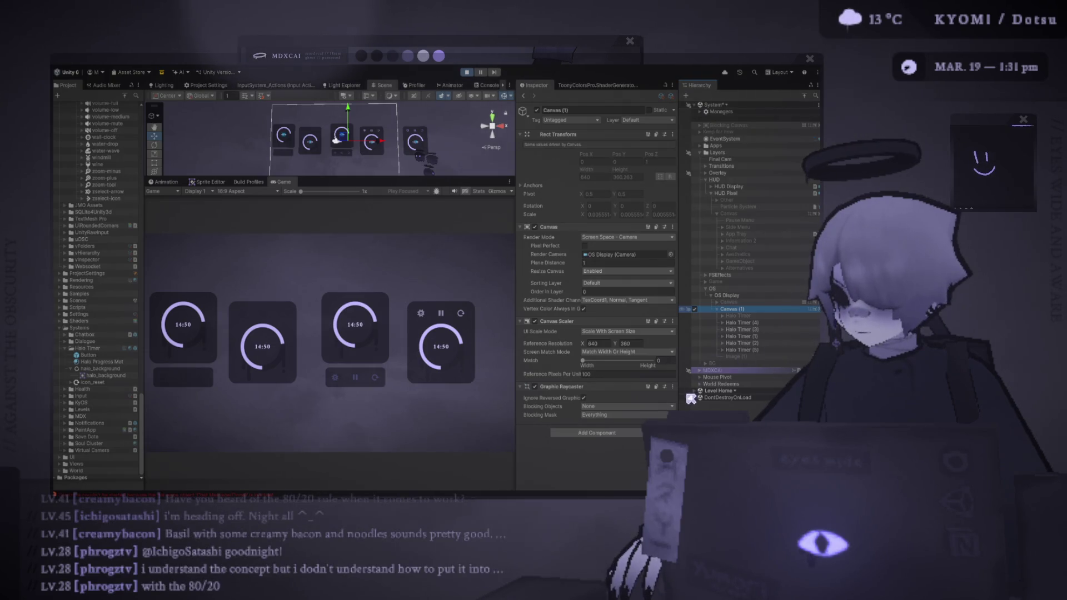
pyautogui.hotkey('ctrl', 'shift', 'b')
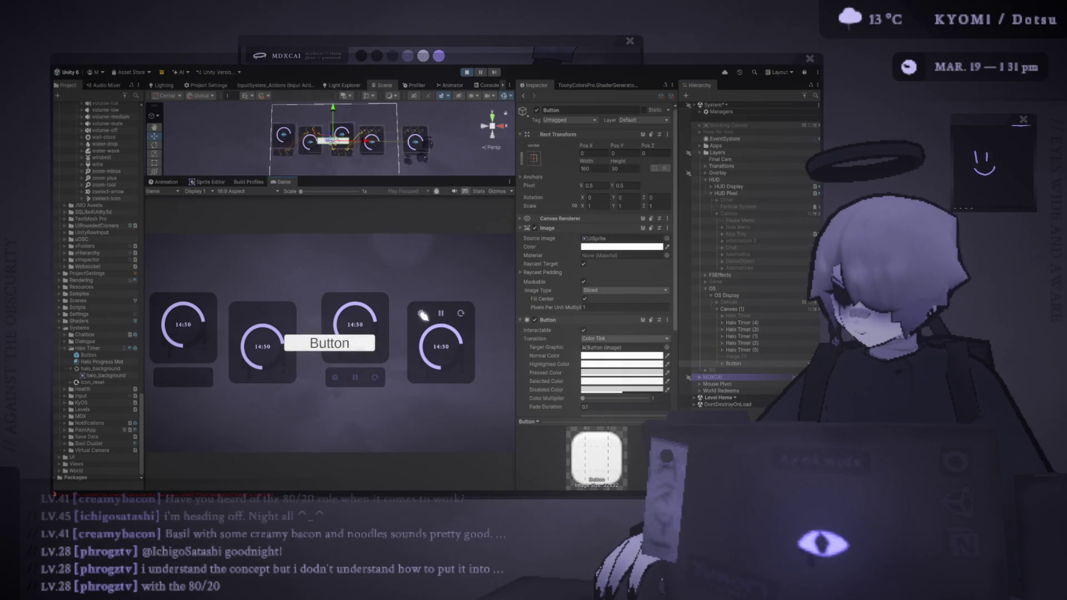
pyautogui.moveTo(745, 365); pyautogui.dragTo(733, 349)
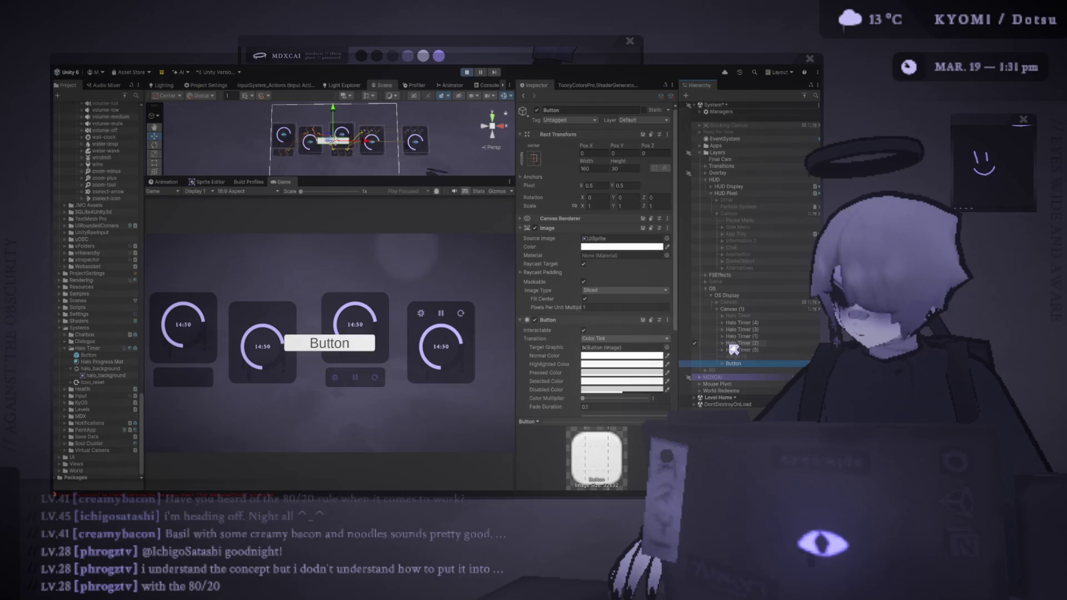
pyautogui.press('Delete')
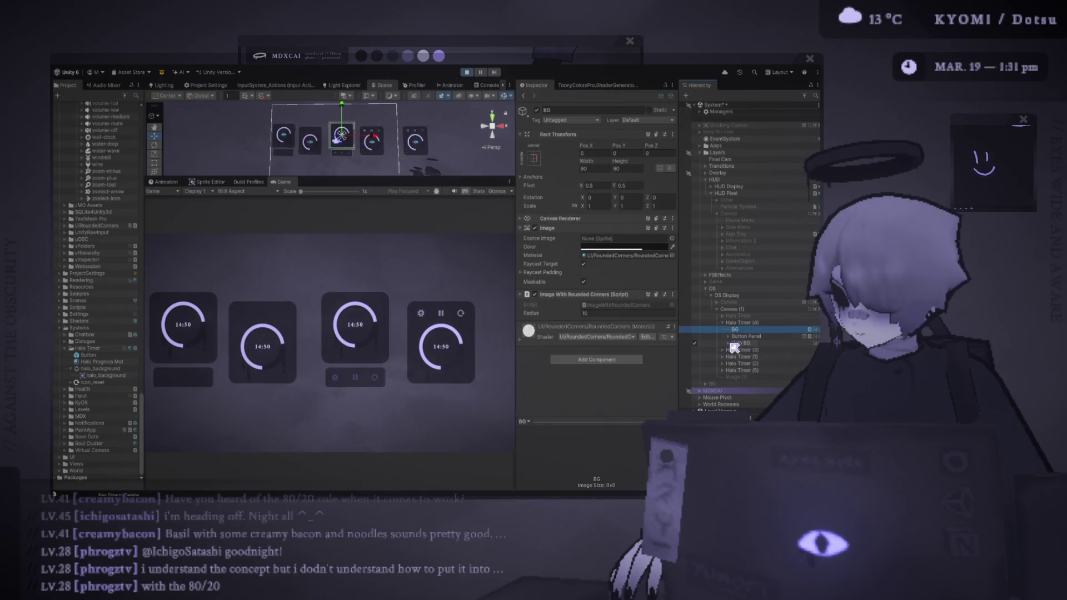
pyautogui.click(729, 344)
# - Frame the fourth card's timer text, enlarge the Scene view, and click through to the gear Icon
pyautogui.click(376, 133)
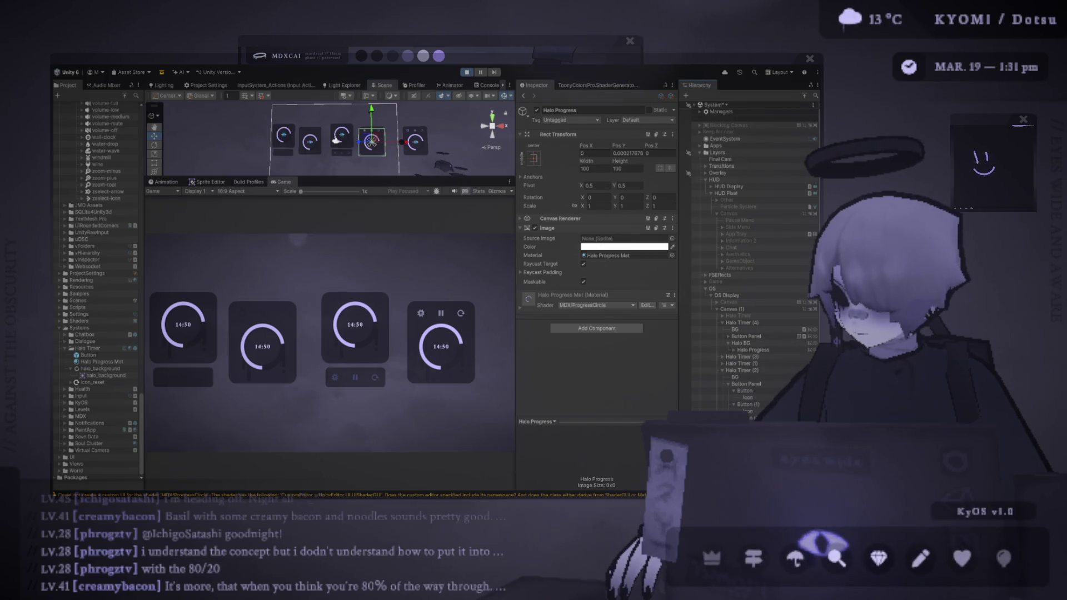
pyautogui.click(371, 142)
pyautogui.press('f')
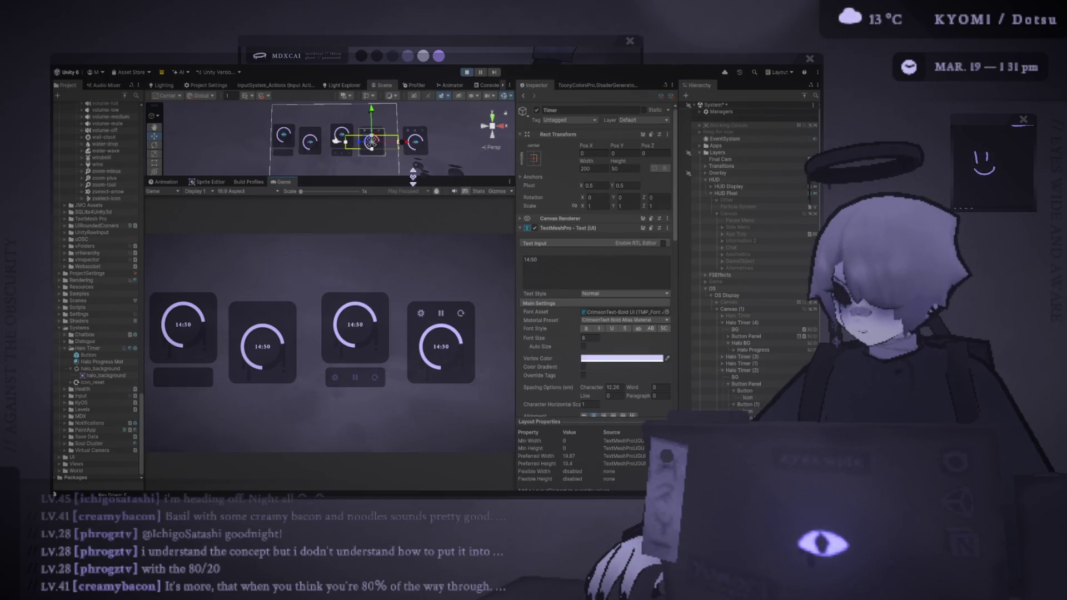
pyautogui.moveTo(413, 177); pyautogui.dragTo(411, 312)
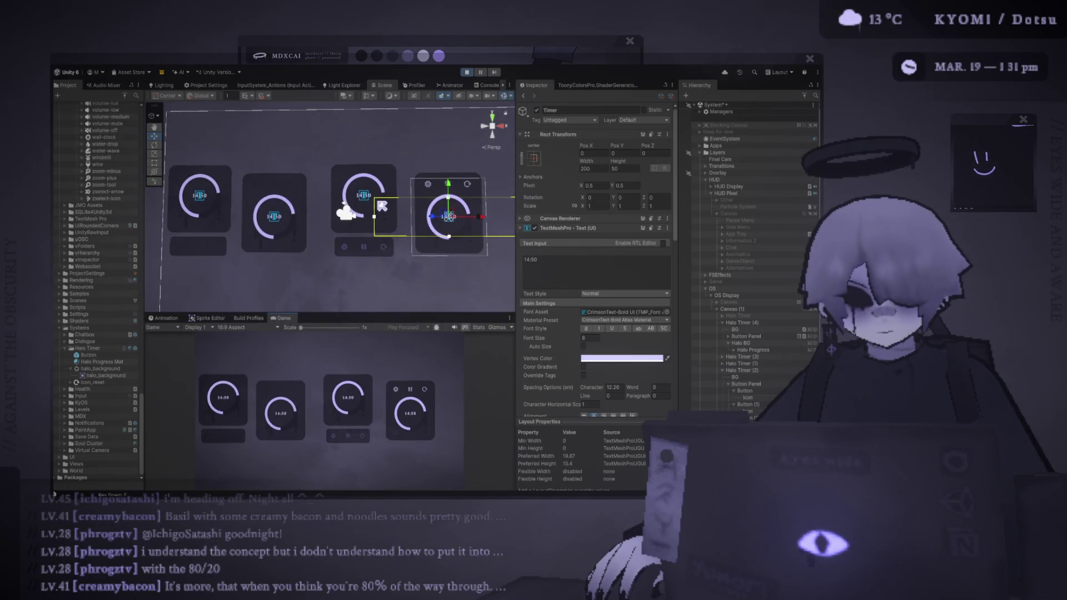
pyautogui.scroll(3, 382, 206)
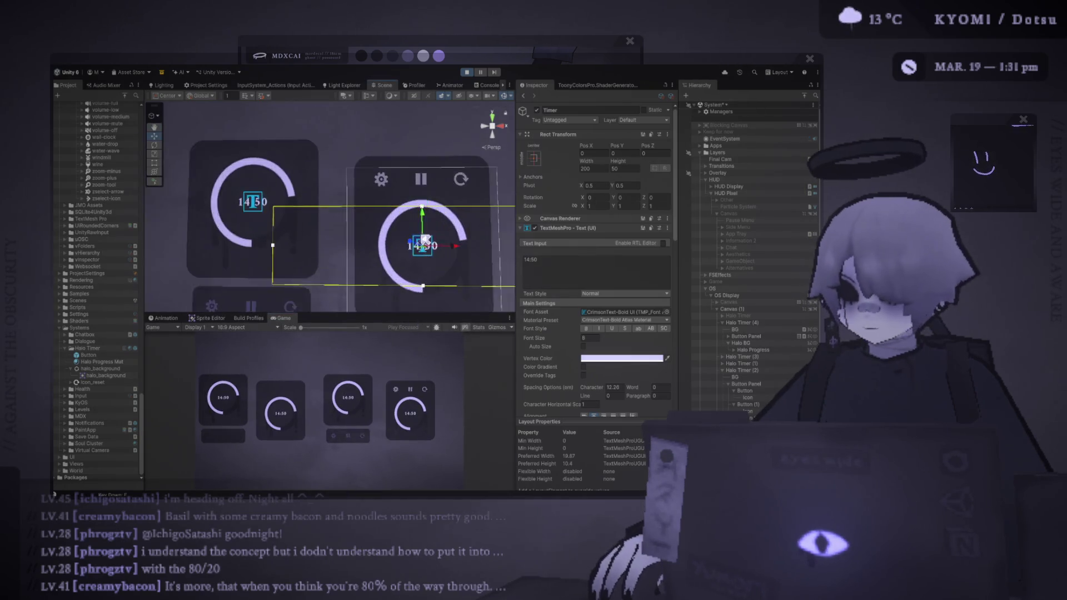
pyautogui.click(314, 210)
pyautogui.click(314, 210)
pyautogui.click(314, 210)
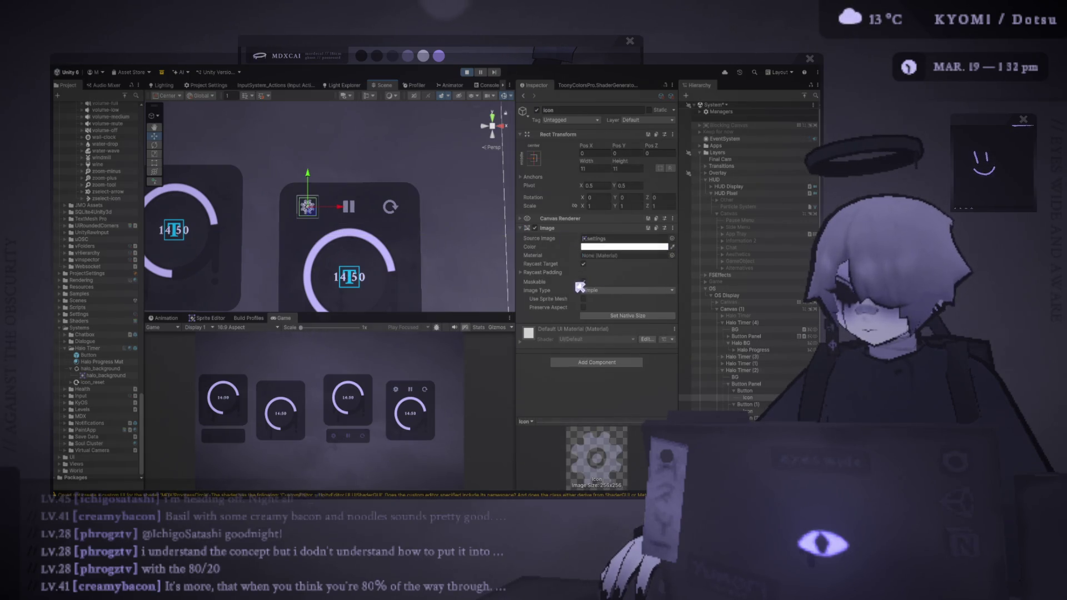
# - Inspect the gear Button's settings, expand its Raycast Padding, then exit Play mode
pyautogui.click(777, 392)
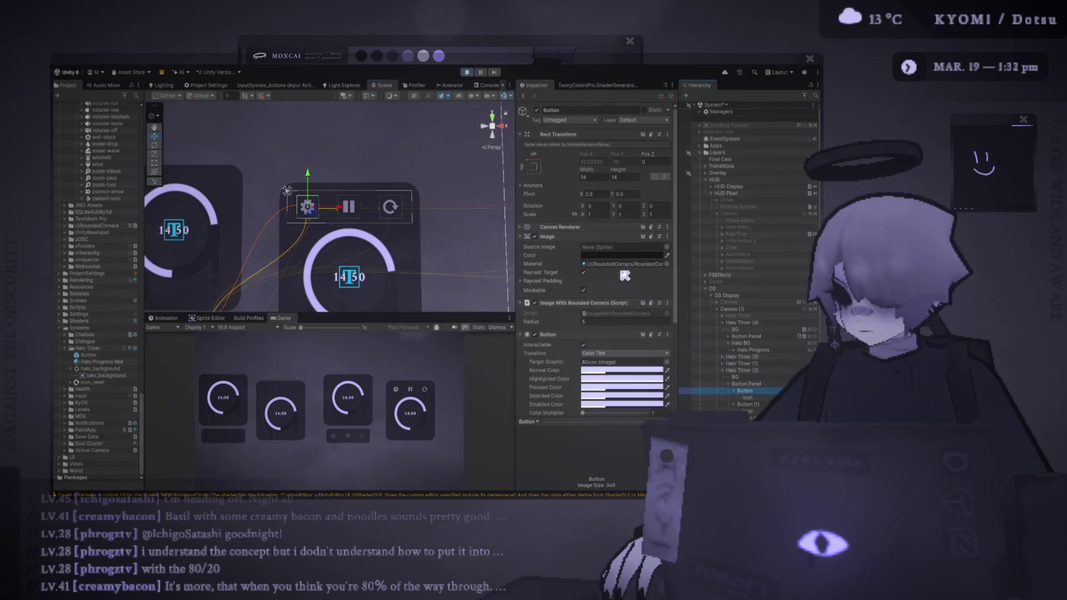
pyautogui.click(604, 271)
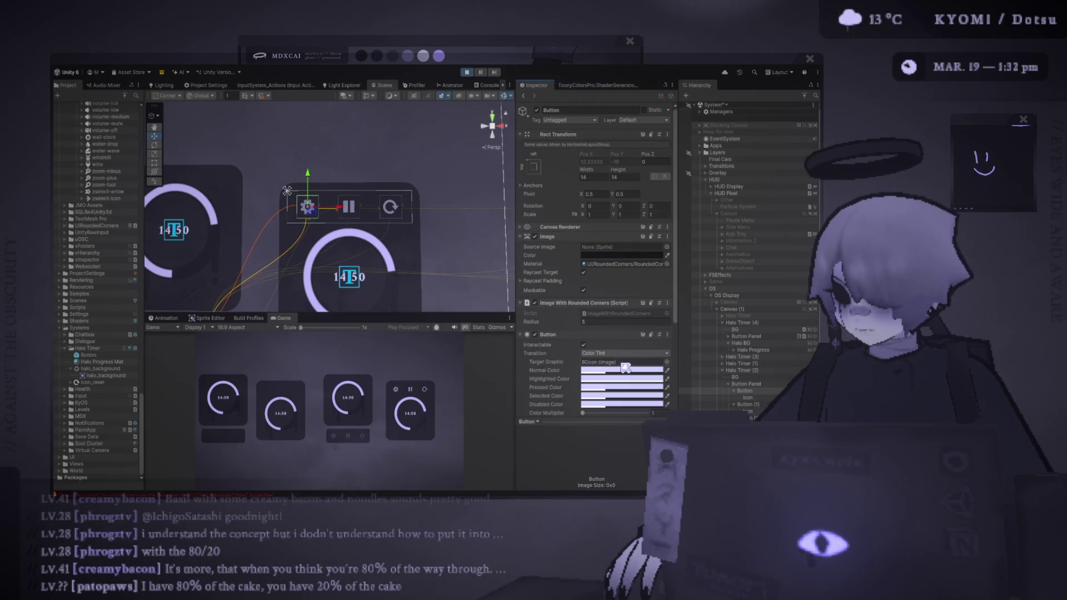
pyautogui.scroll(-3, 626, 368)
pyautogui.scroll(-3, 626, 365)
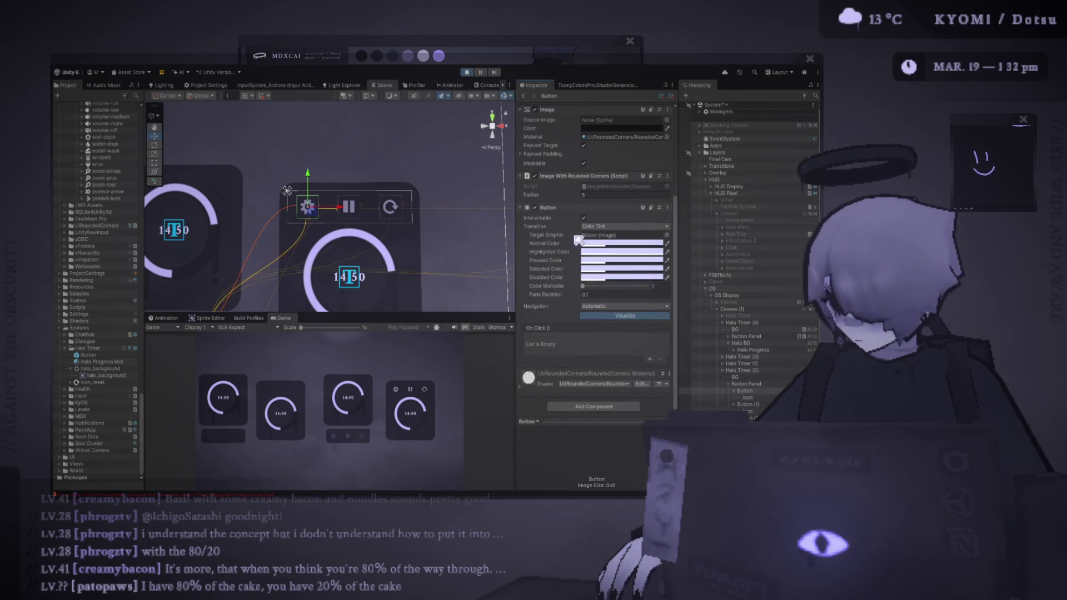
pyautogui.scroll(4, 580, 240)
pyautogui.click(552, 244)
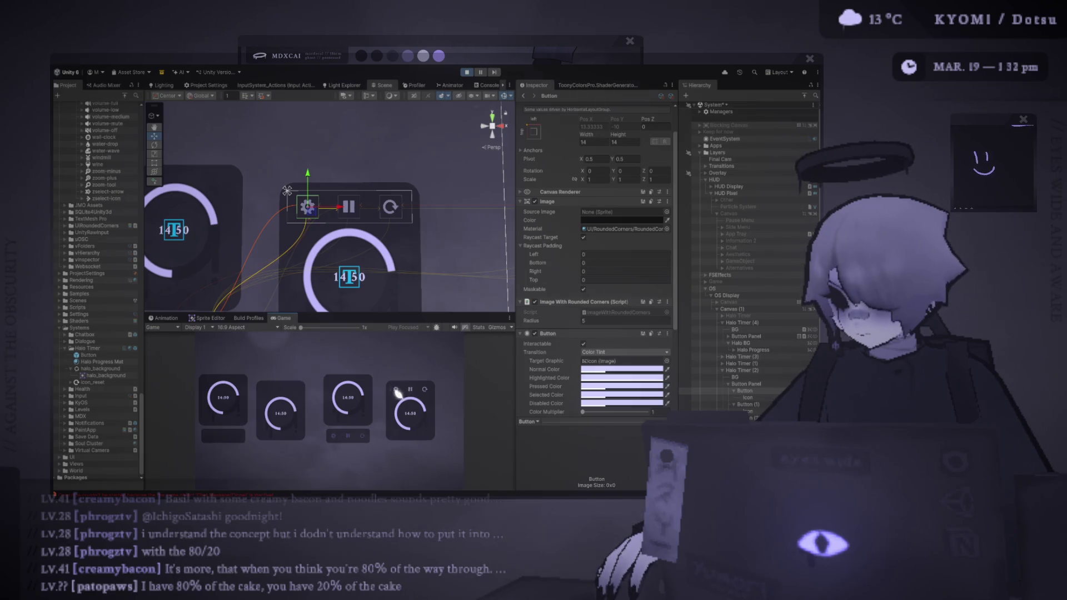
pyautogui.click(469, 73)
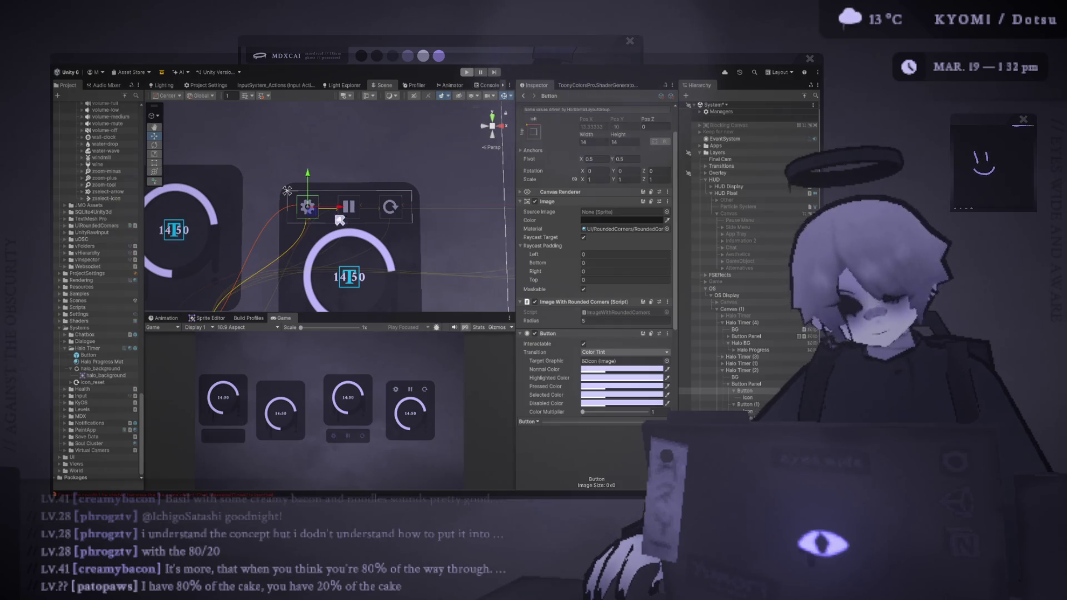
pyautogui.scroll(3, 339, 222)
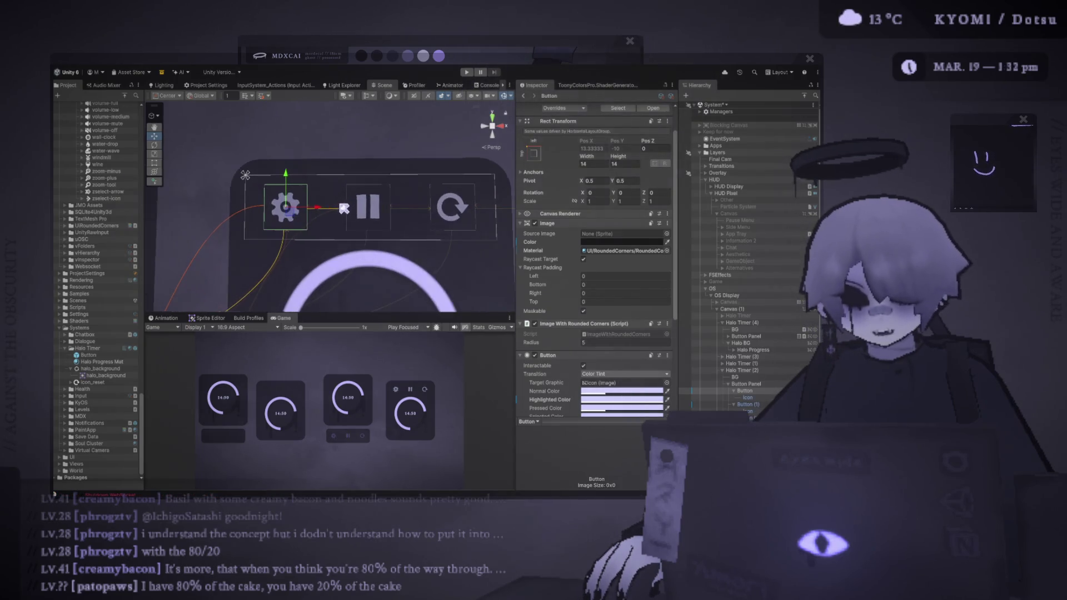
pyautogui.moveTo(345, 213); pyautogui.dragTo(338, 163)
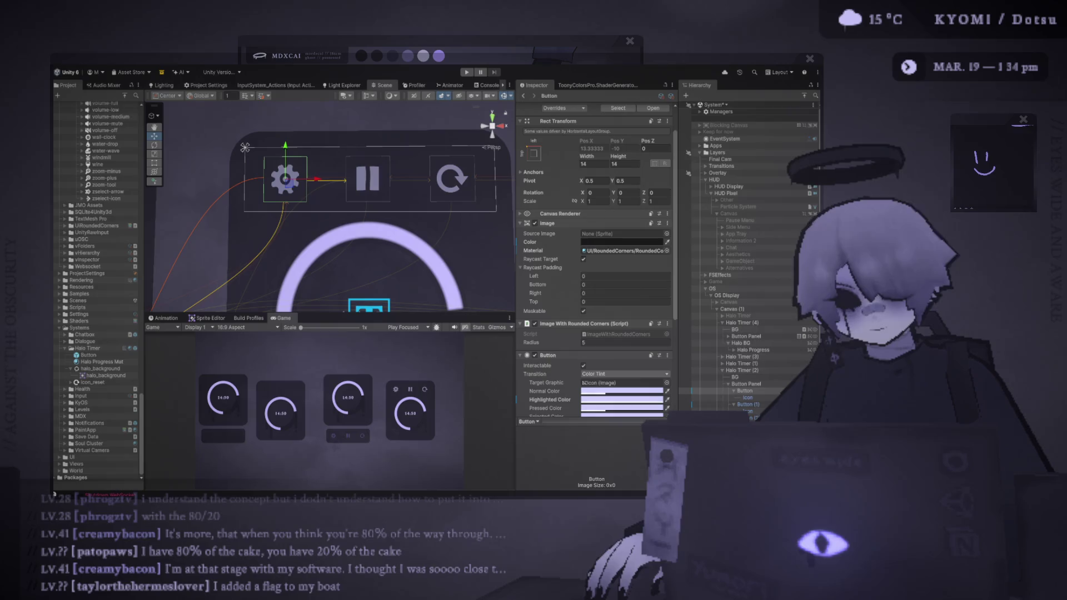
# - Add a default UI Button under the Button Panel, undoing a stray text object
pyautogui.moveTo(745, 391); pyautogui.dragTo(757, 386)
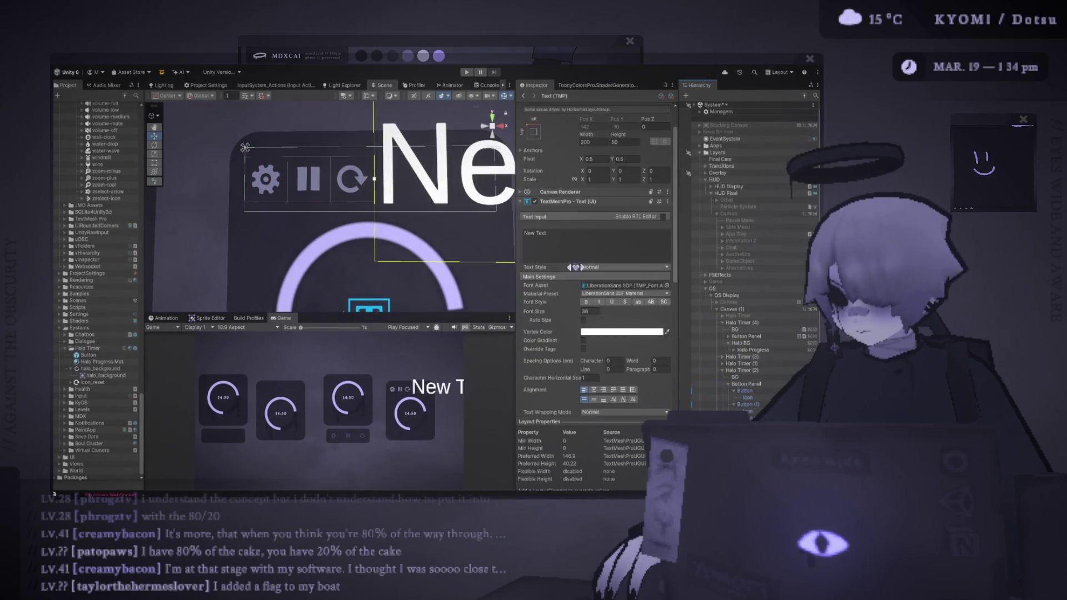
pyautogui.hotkey('ctrl', 'shift', 't')
pyautogui.moveTo(333, 195); pyautogui.dragTo(271, 205)
pyautogui.hotkey('ctrl', 'z')
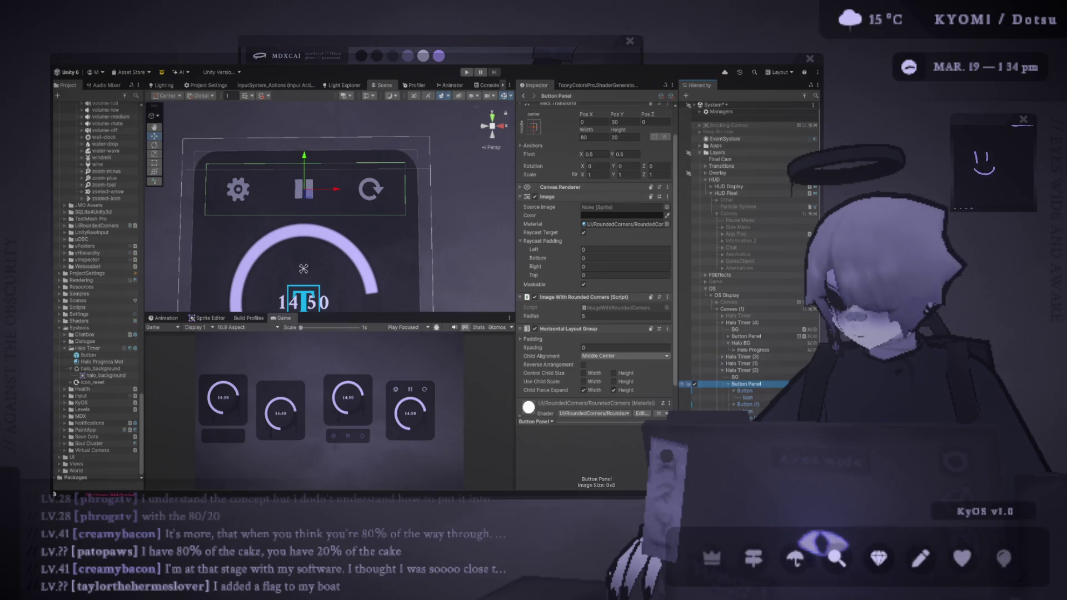
pyautogui.hotkey('ctrl', 'z')
# - Set the new button's width and height to 10
pyautogui.scroll(3, 334, 261)
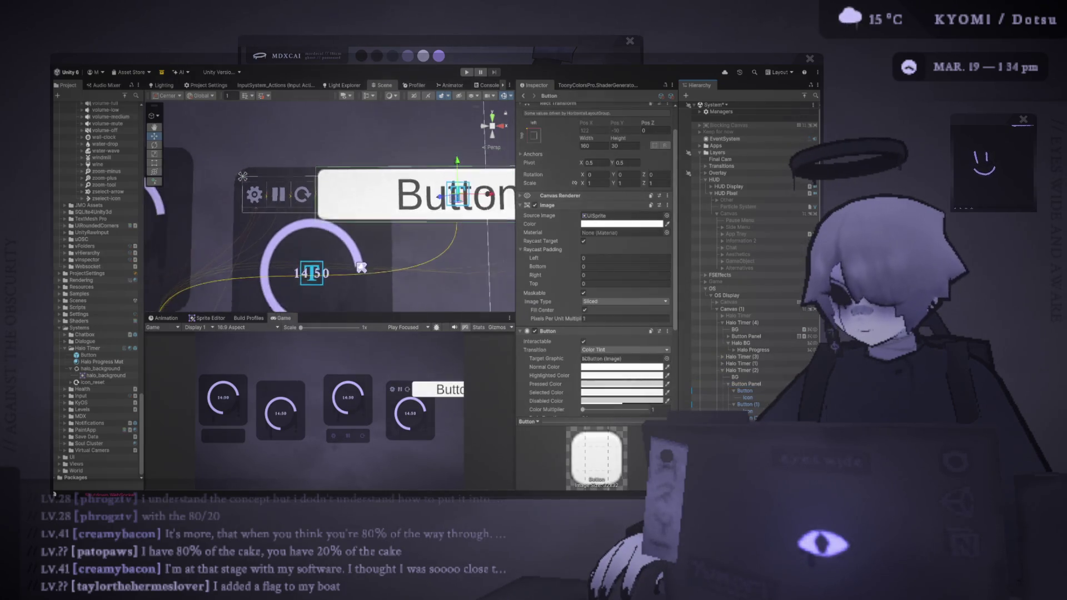
pyautogui.scroll(2, 407, 254)
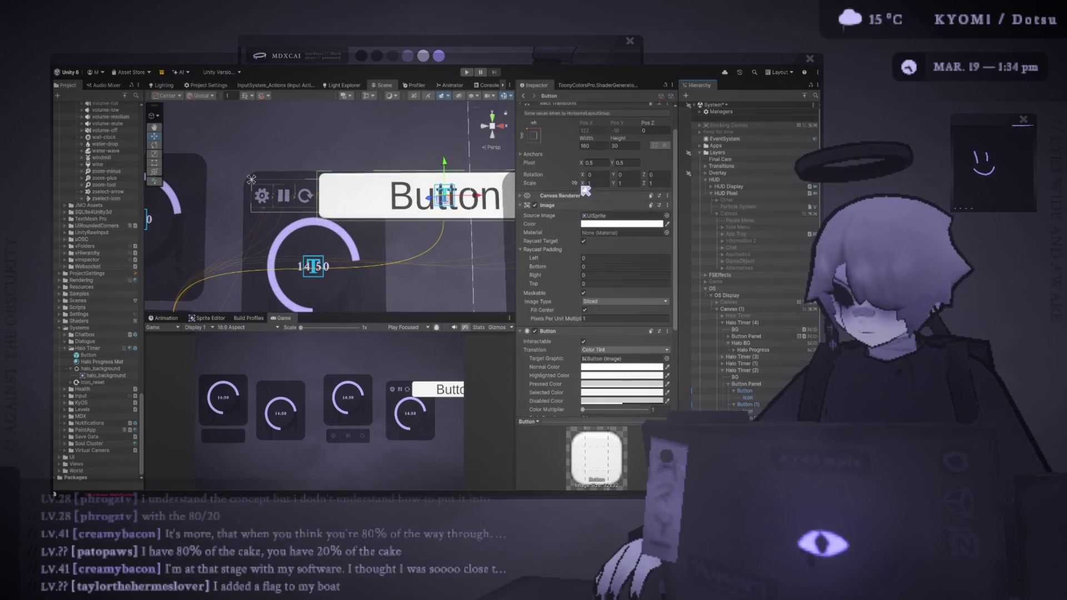
pyautogui.click(593, 146)
pyautogui.write('10')
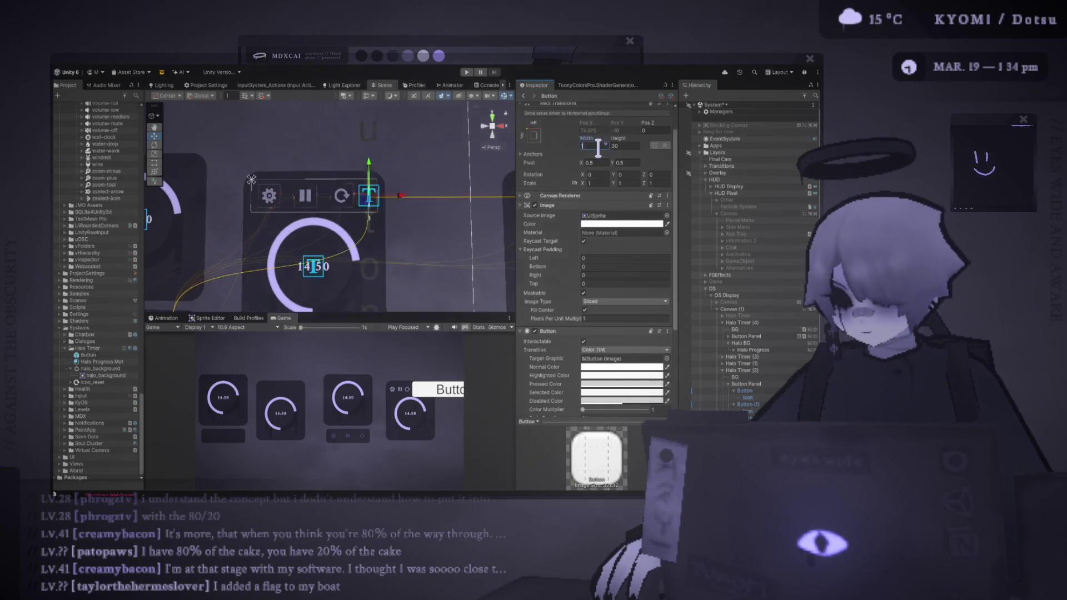
pyautogui.press('Tab')
pyautogui.write('10')
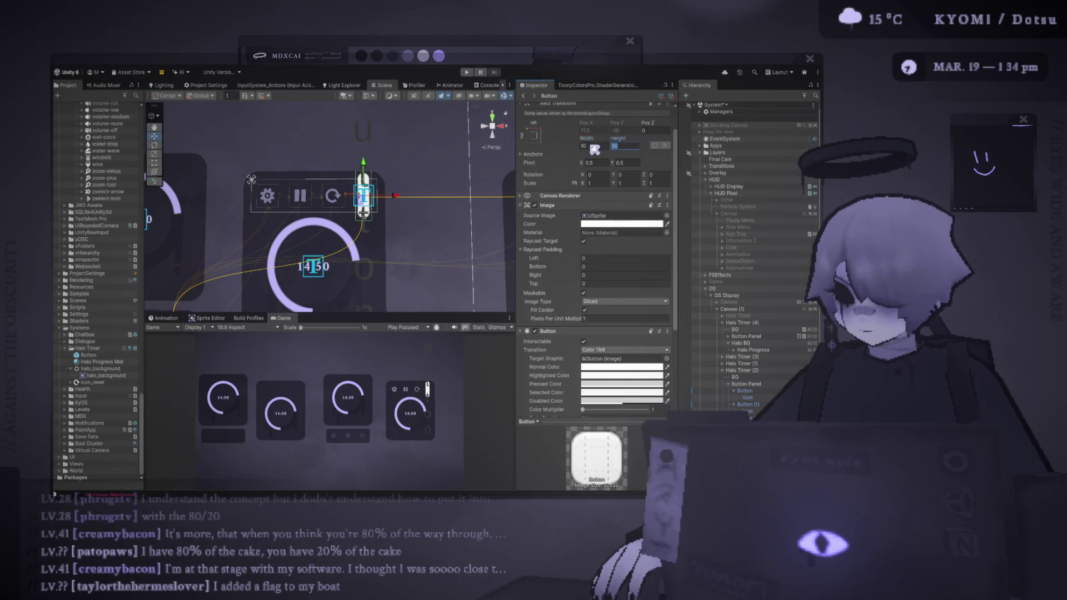
pyautogui.press('Return')
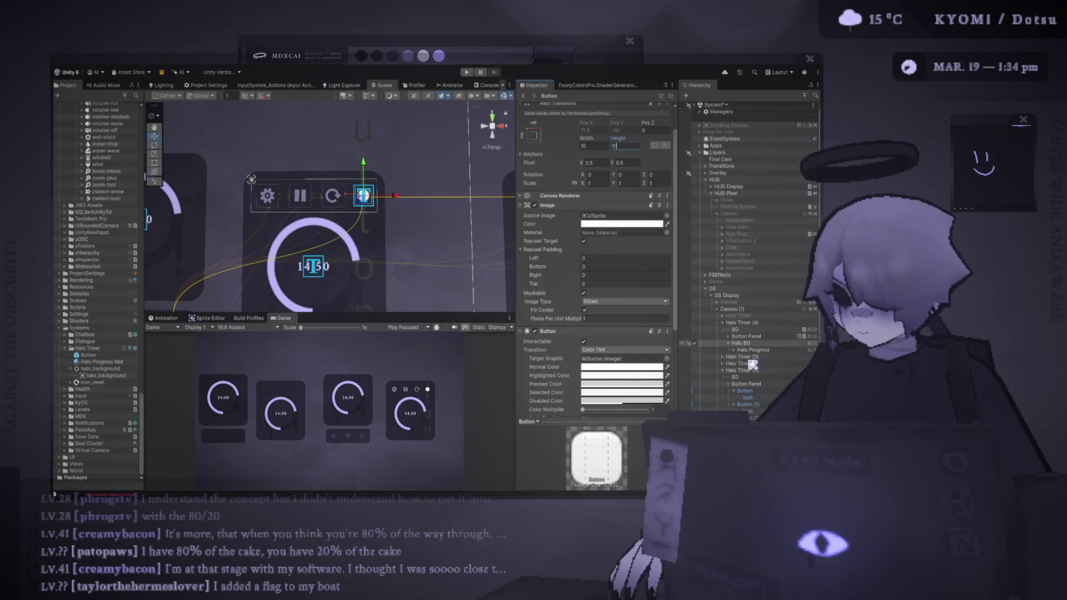
# - Check the reset button's width, then resize the new button to 14 × 14
pyautogui.moveTo(836, 584)
pyautogui.click(332, 195)
pyautogui.click(592, 168)
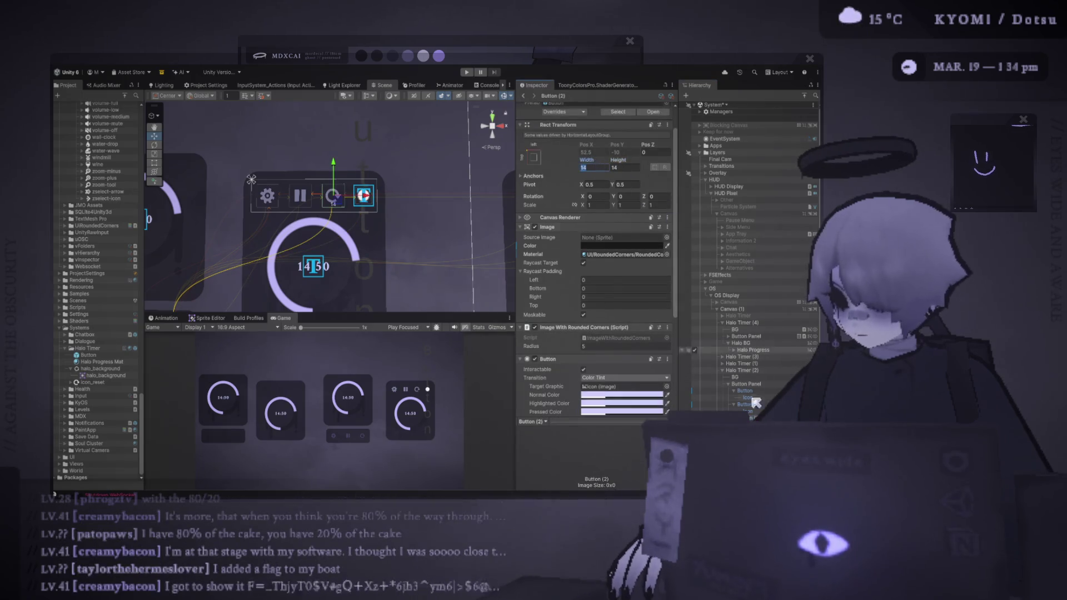
pyautogui.click(361, 196)
pyautogui.write('14')
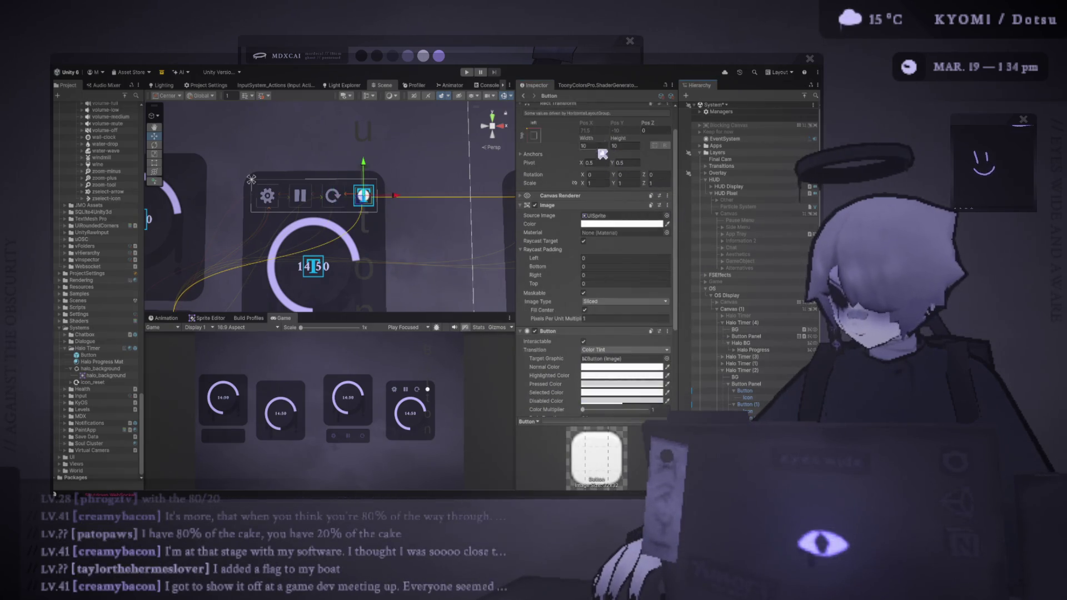
pyautogui.press('Tab')
pyautogui.write('14')
pyautogui.scroll(3, 416, 208)
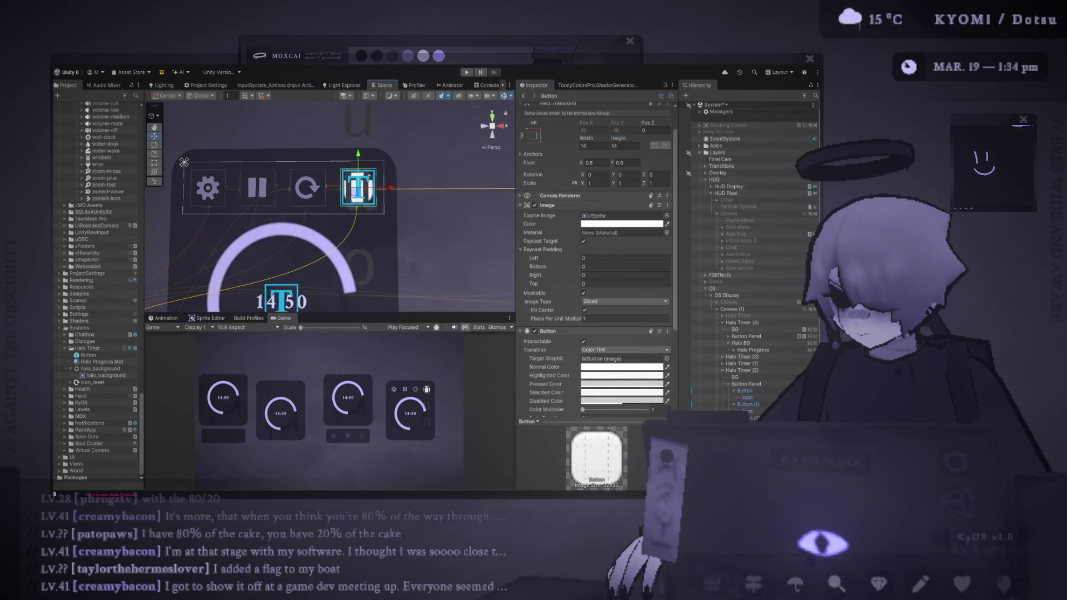
# - Drag the settings sprite into the new button's Source Image
pyautogui.moveTo(837, 583)
pyautogui.scroll(2, 595, 250)
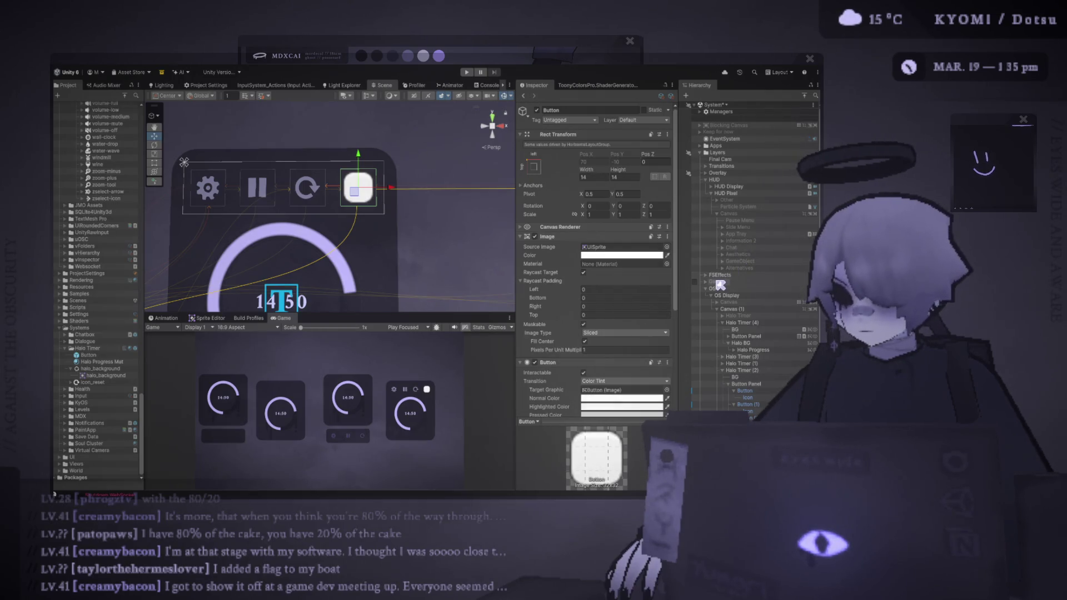
pyautogui.moveTo(720, 285); pyautogui.dragTo(623, 247)
pyautogui.scroll(-3, 562, 291)
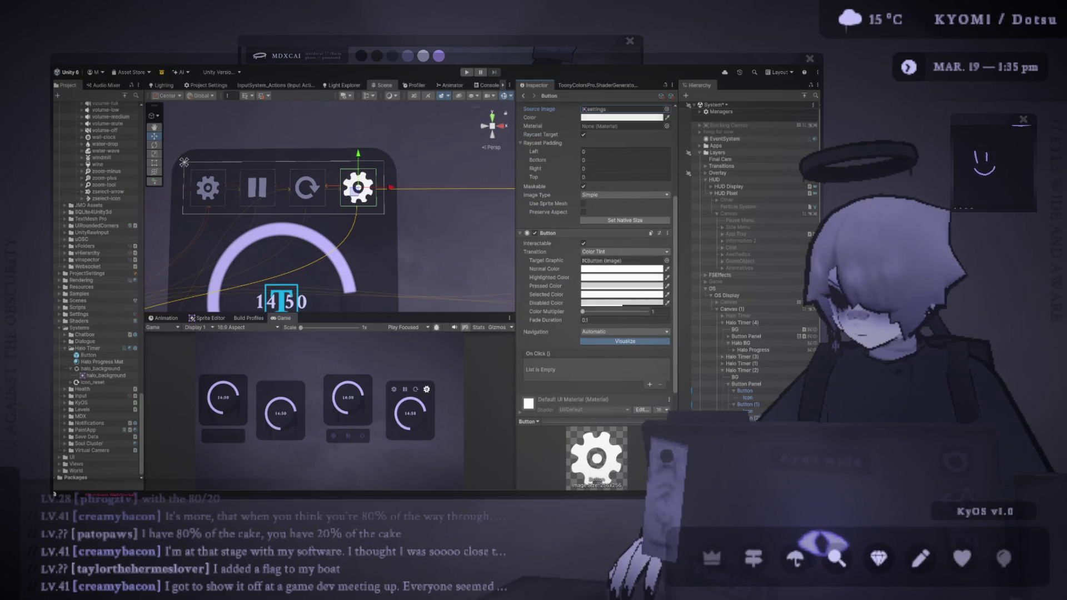
# - Compare with the reset button, then copy the lavender Normal colour to the other tint states
pyautogui.click(745, 418)
pyautogui.scroll(-2, 677, 299)
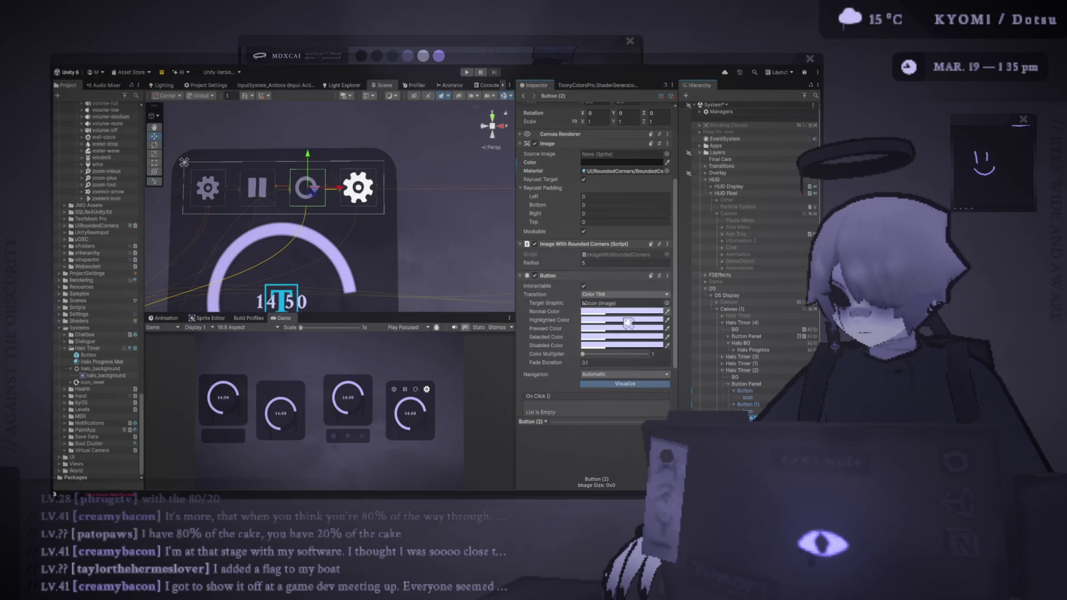
pyautogui.doubleClick(601, 303)
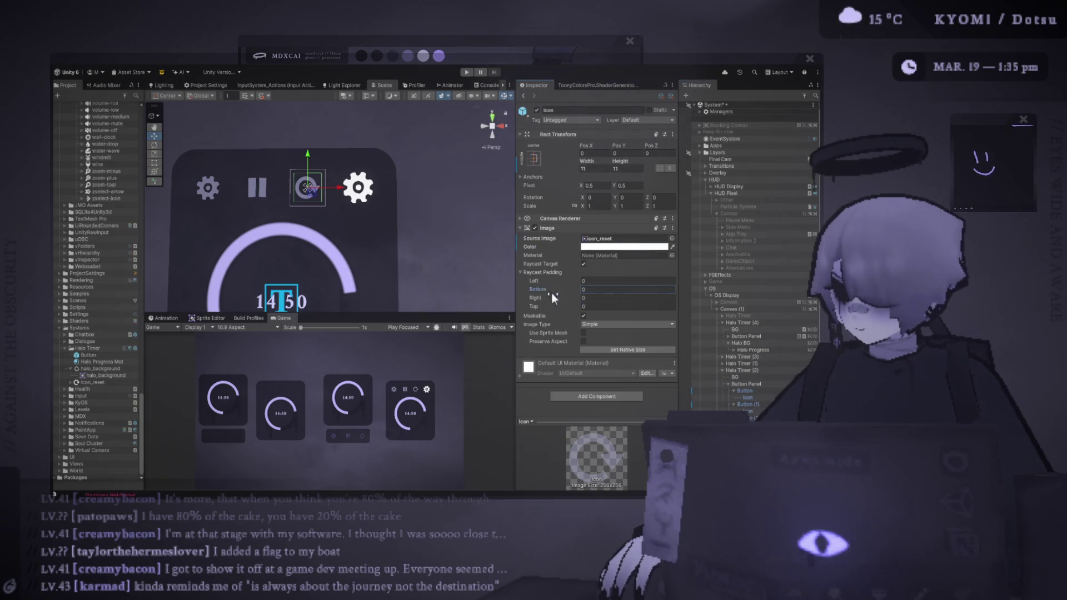
pyautogui.click(754, 418)
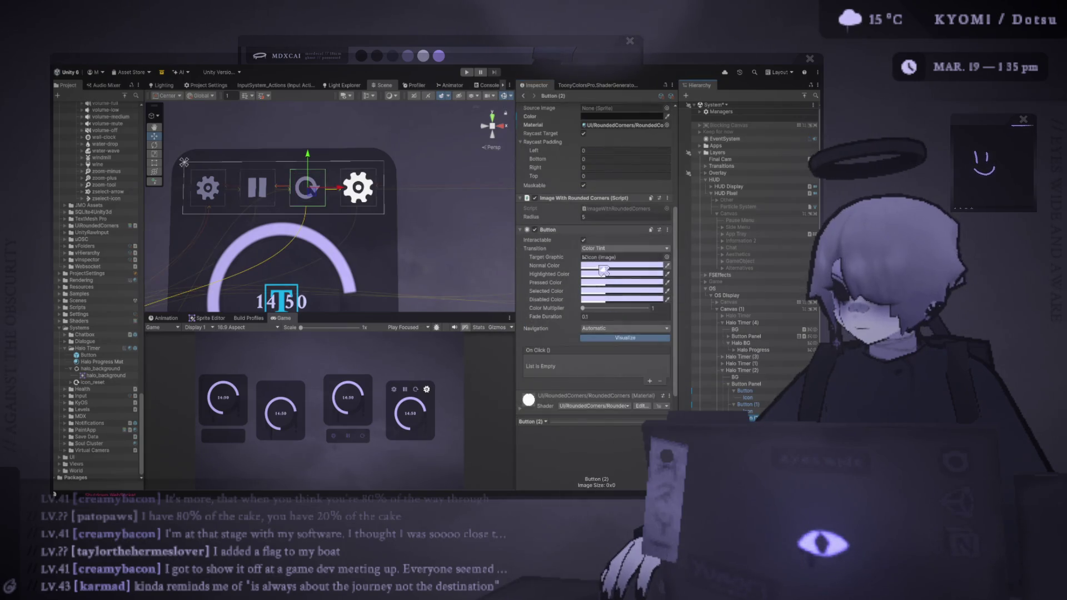
pyautogui.click(744, 390)
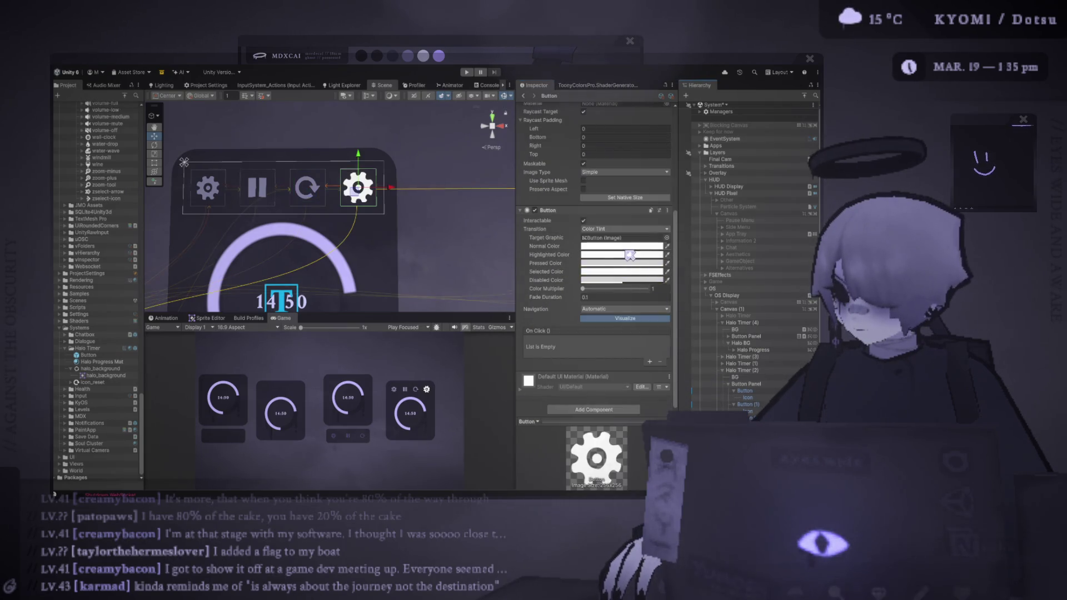
pyautogui.moveTo(630, 259)
pyautogui.mouseDown()
pyautogui.moveTo(636, 269)
pyautogui.moveTo(631, 256)
pyautogui.moveTo(623, 272)
pyautogui.mouseUp()
pyautogui.moveTo(622, 263); pyautogui.dragTo(622, 280)
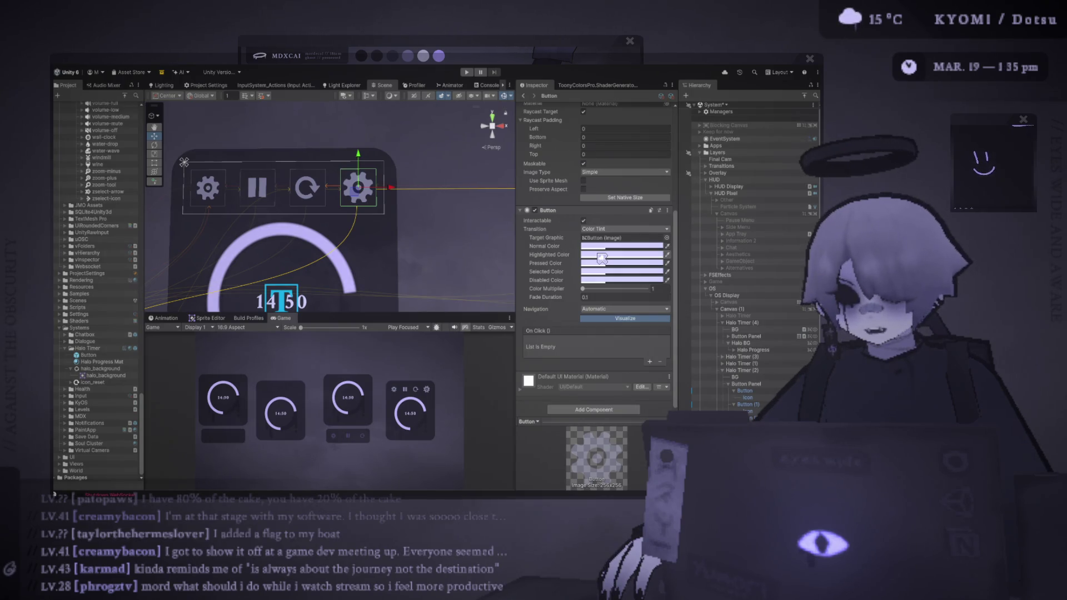
# - Check the highlighted colour, then drag the splitter to widen the Scene view and shrink the Game view
pyautogui.click(602, 258)
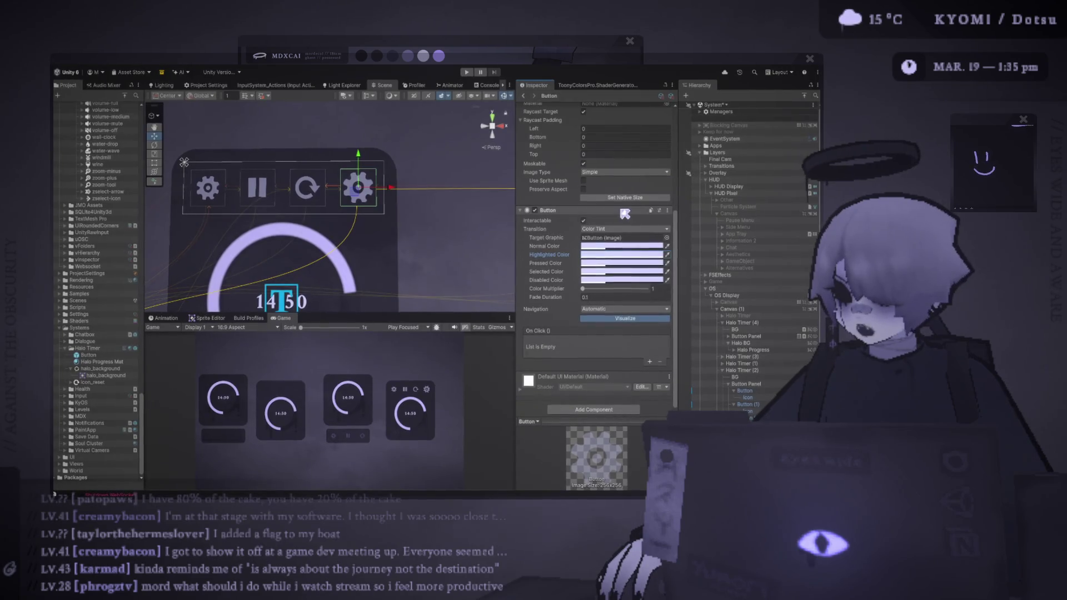
pyautogui.click(538, 396)
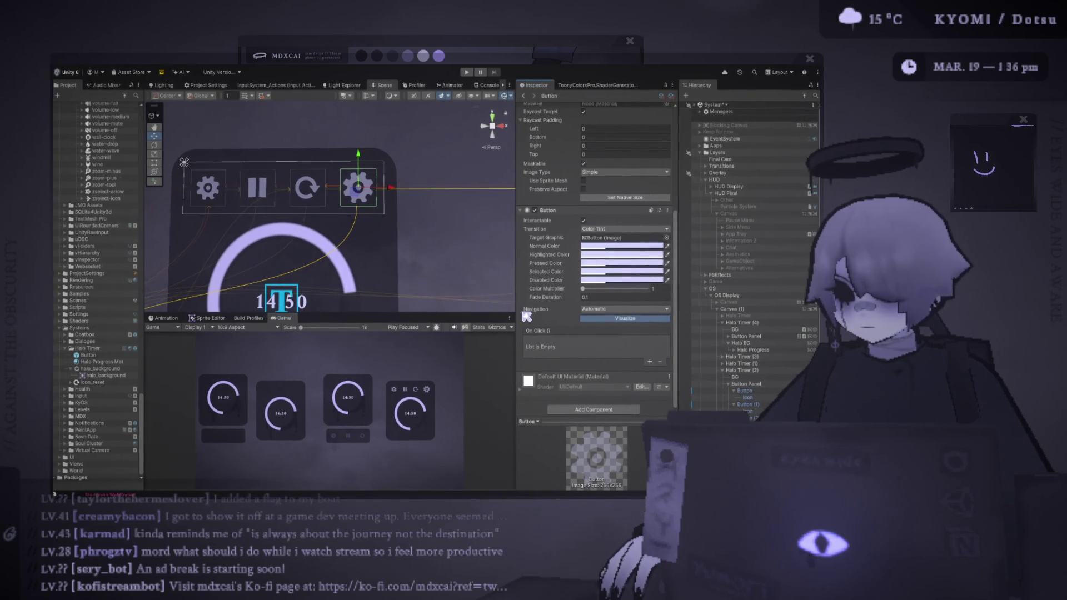
pyautogui.moveTo(523, 309)
pyautogui.mouseDown()
pyautogui.moveTo(571, 309)
pyautogui.moveTo(516, 230)
pyautogui.moveTo(501, 404)
pyautogui.moveTo(473, 365)
pyautogui.mouseUp()
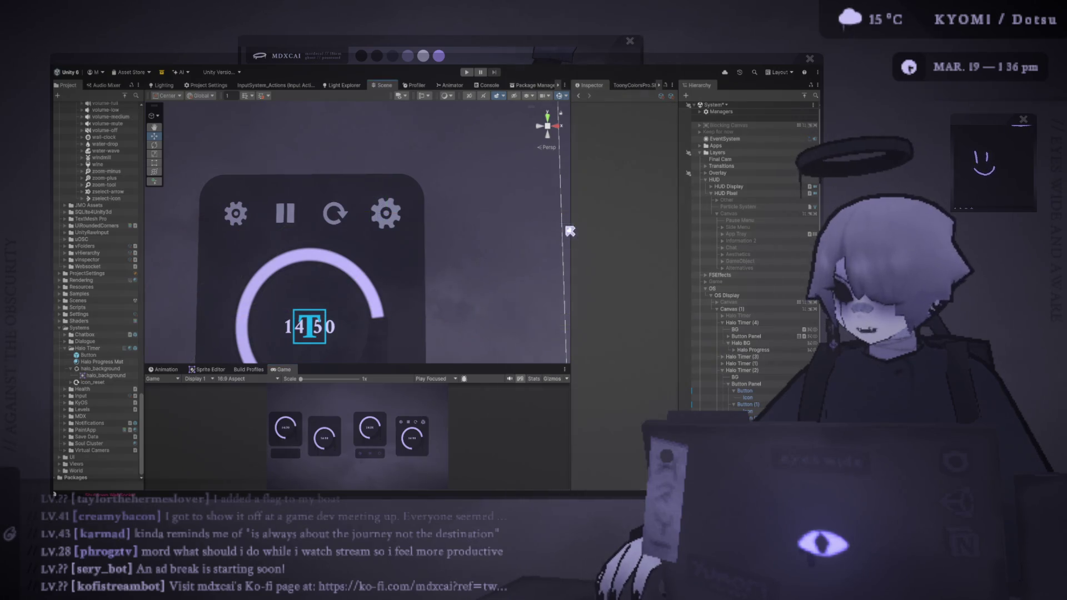
# - Set the gear button's width and height to 12
pyautogui.moveTo(571, 247); pyautogui.dragTo(489, 252)
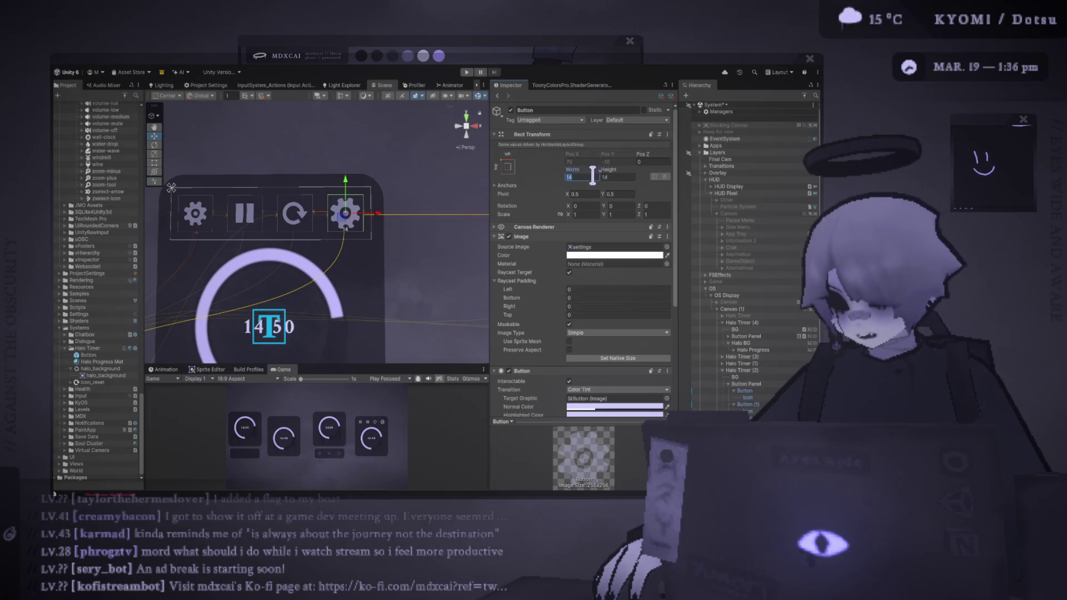
pyautogui.write('13')
pyautogui.press('BackSpace')
pyautogui.write('2')
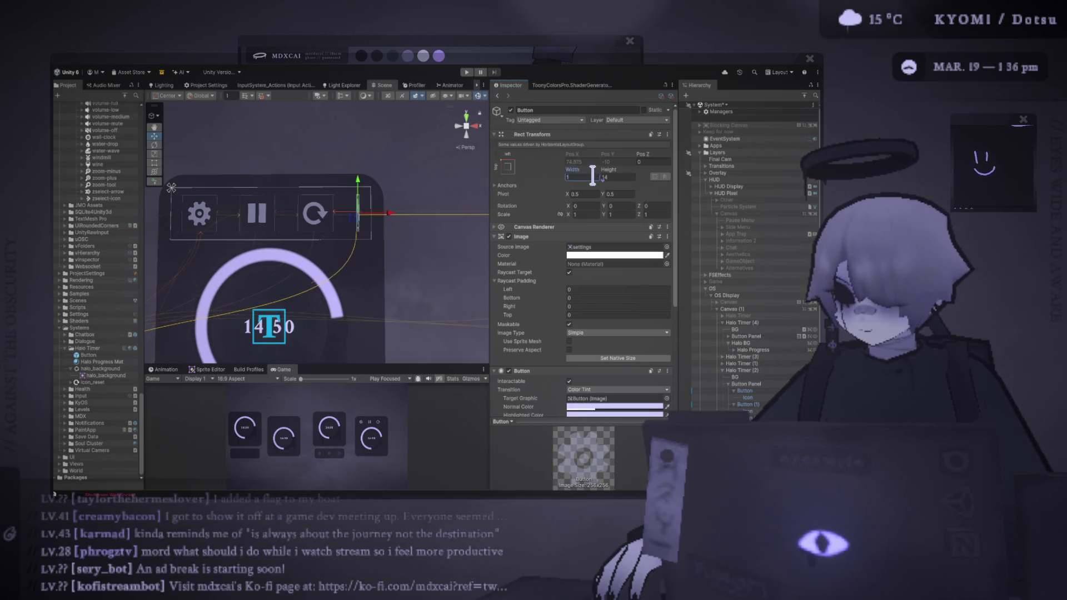
pyautogui.click(617, 177)
pyautogui.write('12')
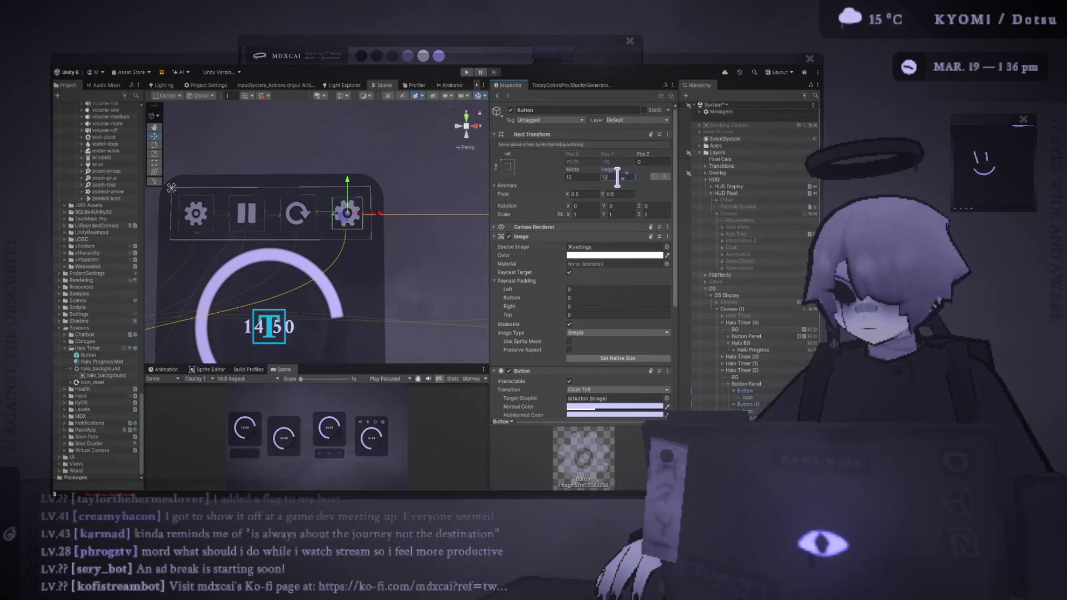
# - Delete the refresh, pause and extra buttons from the Button Panel
pyautogui.click(298, 213)
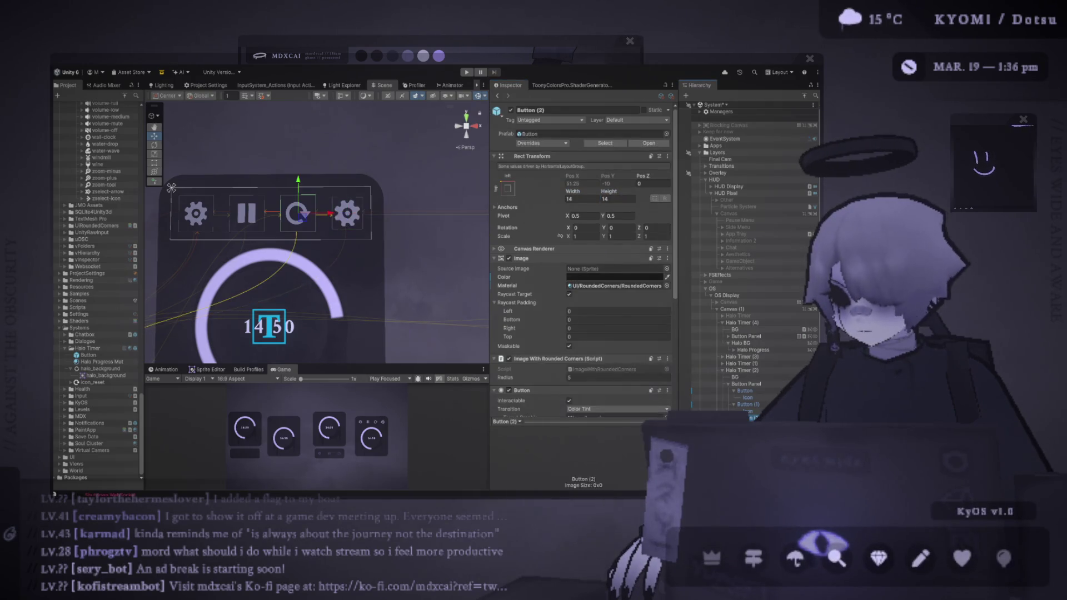
pyautogui.press('Delete')
pyautogui.click(745, 404)
pyautogui.press('Delete')
pyautogui.click(744, 391)
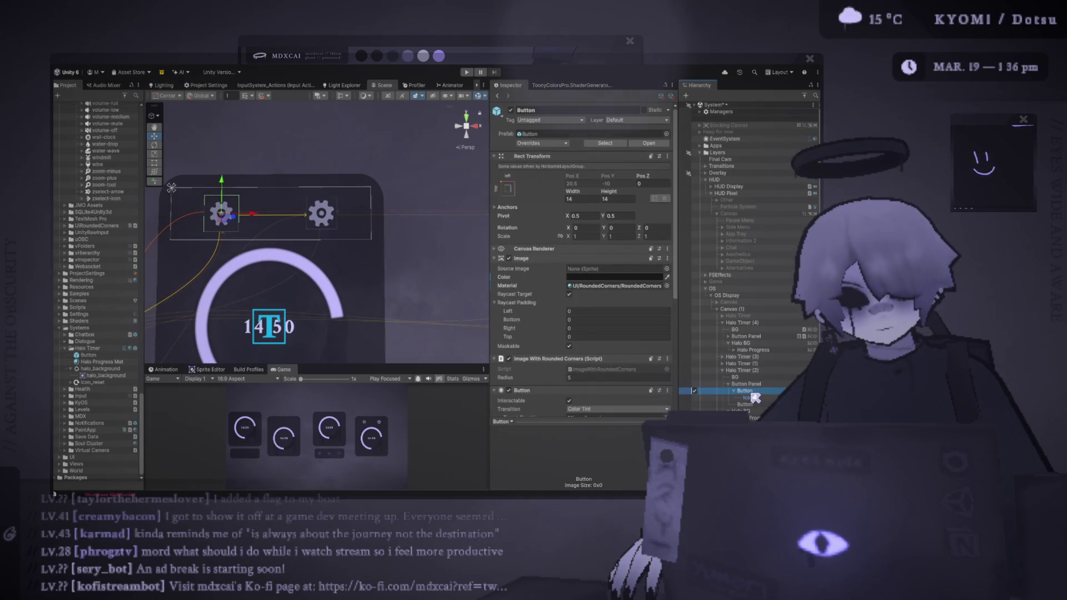
pyautogui.press('Delete')
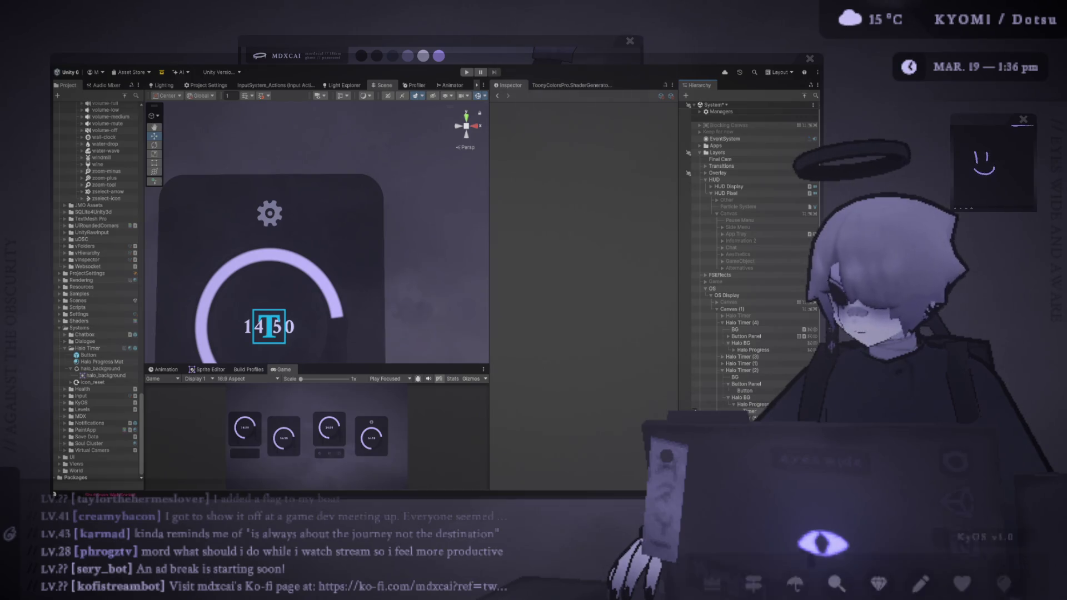
# - Duplicate the remaining gear button so the row holds three gears
pyautogui.click(756, 391)
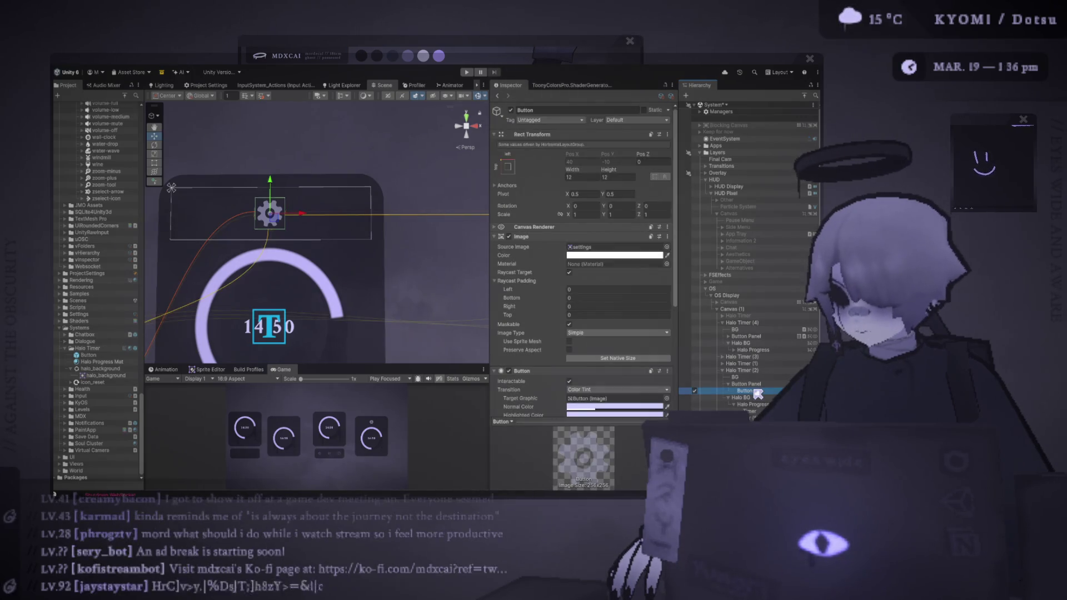
pyautogui.hotkey('ctrl', 'd')
pyautogui.hotkey('ctrl', 'd')
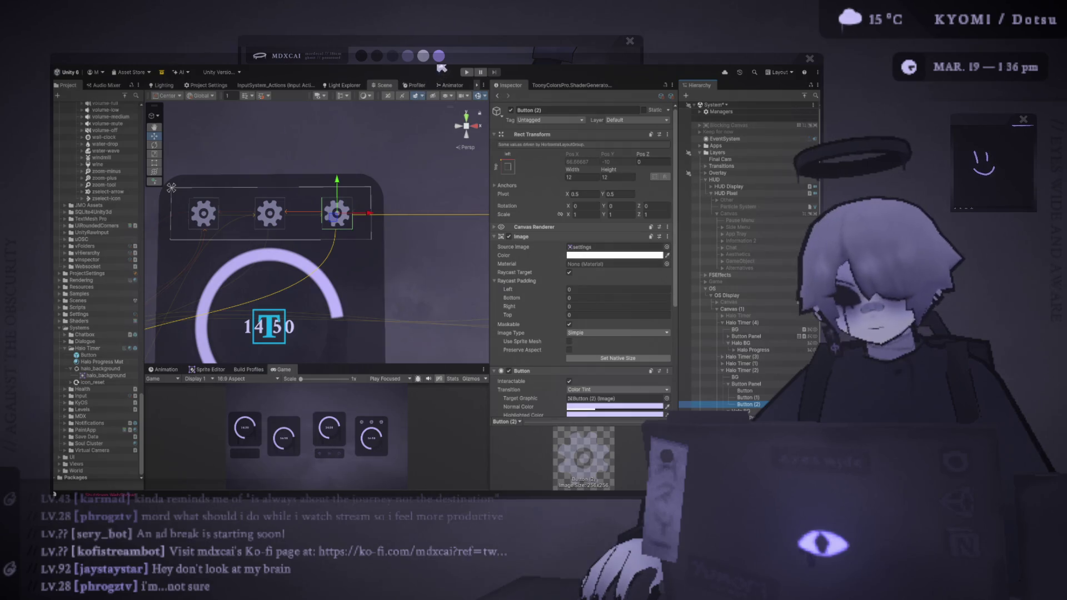
pyautogui.scroll(-1, 745, 302)
pyautogui.scroll(-1, 611, 278)
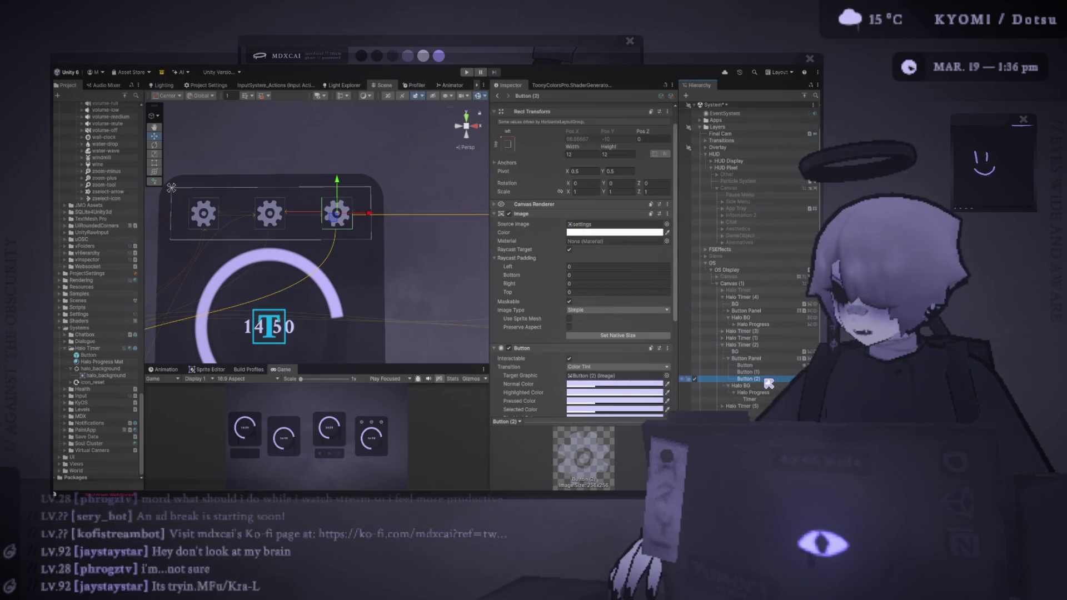
pyautogui.click(745, 365)
# - Enter Play mode, enlarge the Game view, and toggle the third card's BG off and on
pyautogui.click(467, 72)
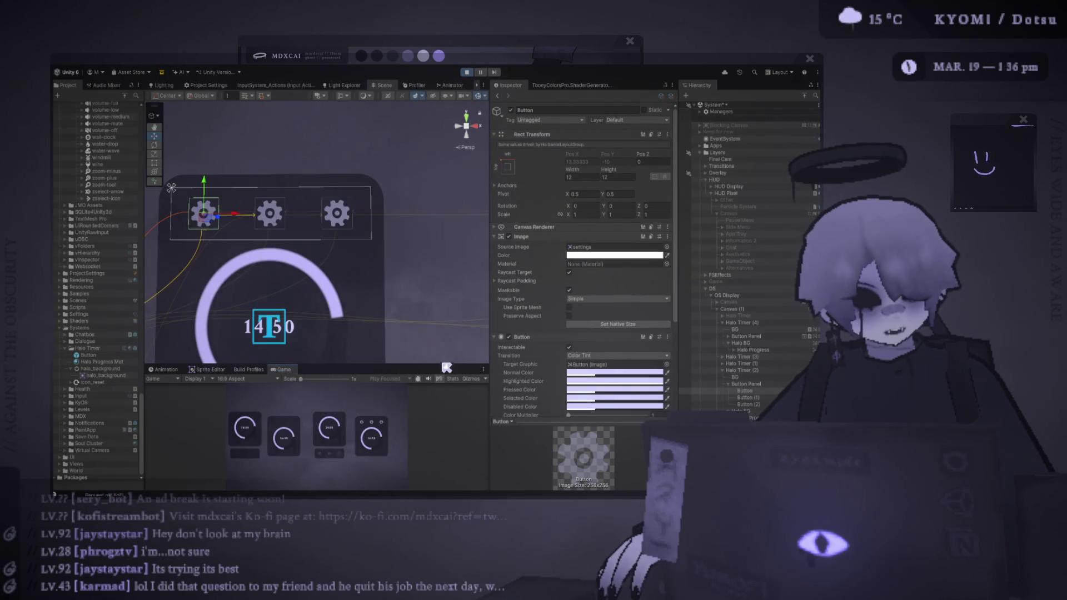
pyautogui.moveTo(447, 367)
pyautogui.mouseDown()
pyautogui.moveTo(419, 238)
pyautogui.moveTo(439, 195)
pyautogui.mouseUp()
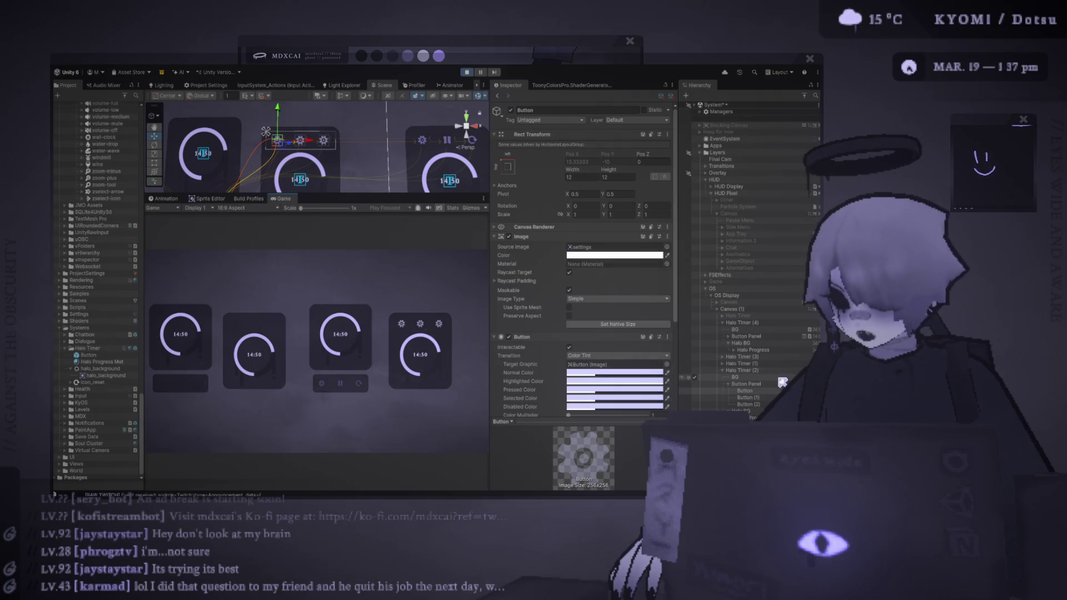
pyautogui.click(735, 377)
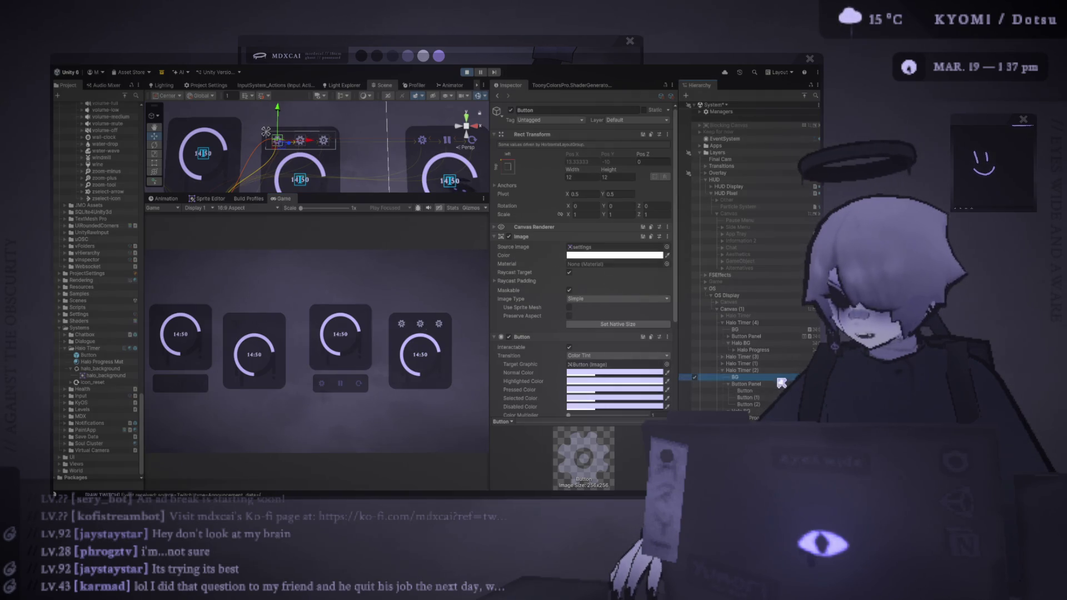
pyautogui.click(694, 376)
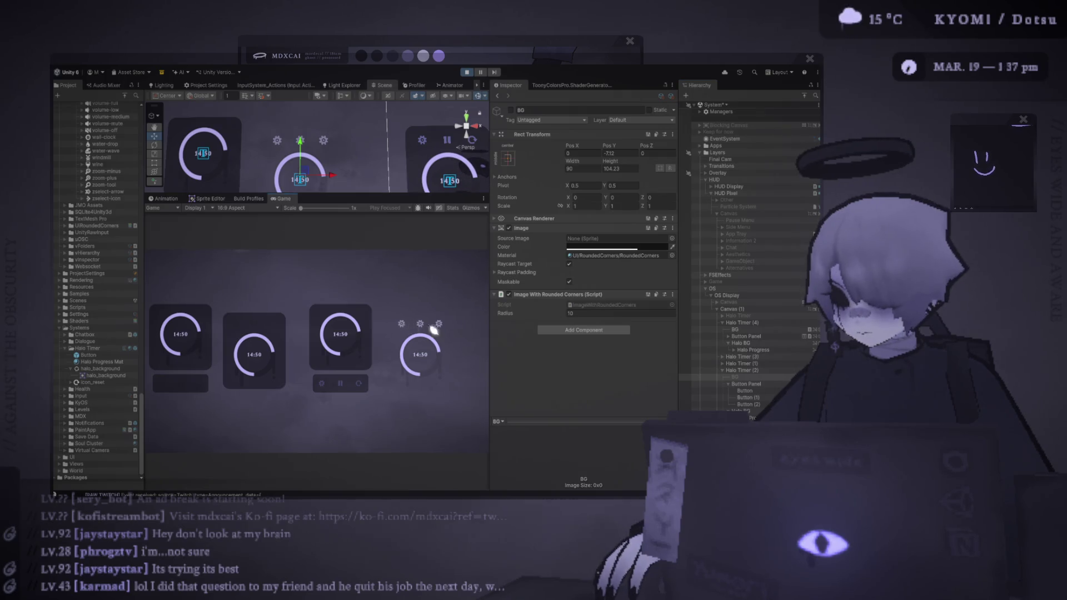
pyautogui.click(694, 377)
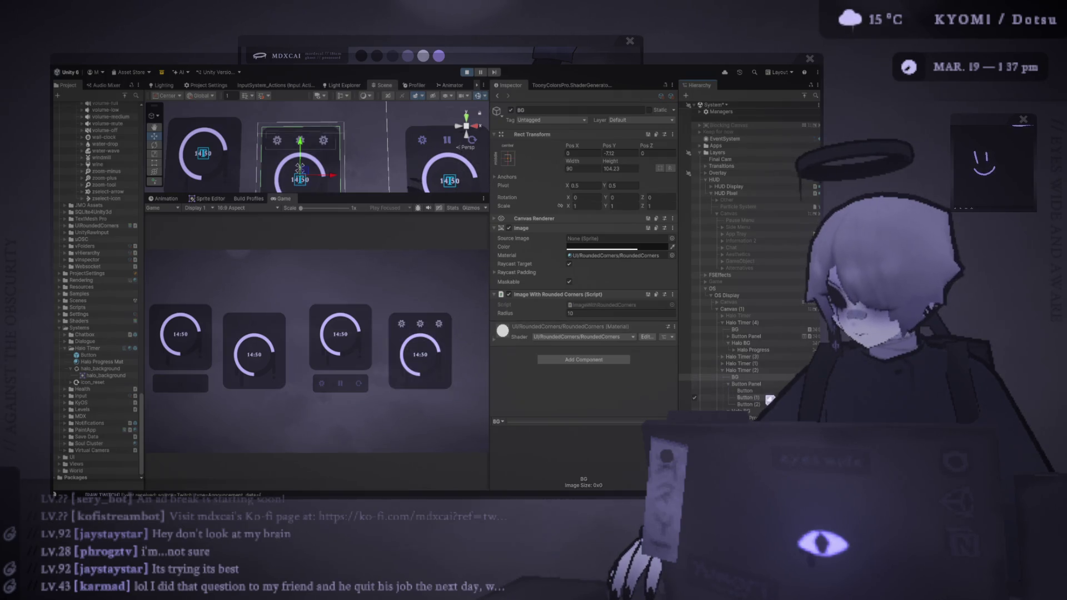
# - Select the Button Panel and move it up above the card
pyautogui.click(757, 391)
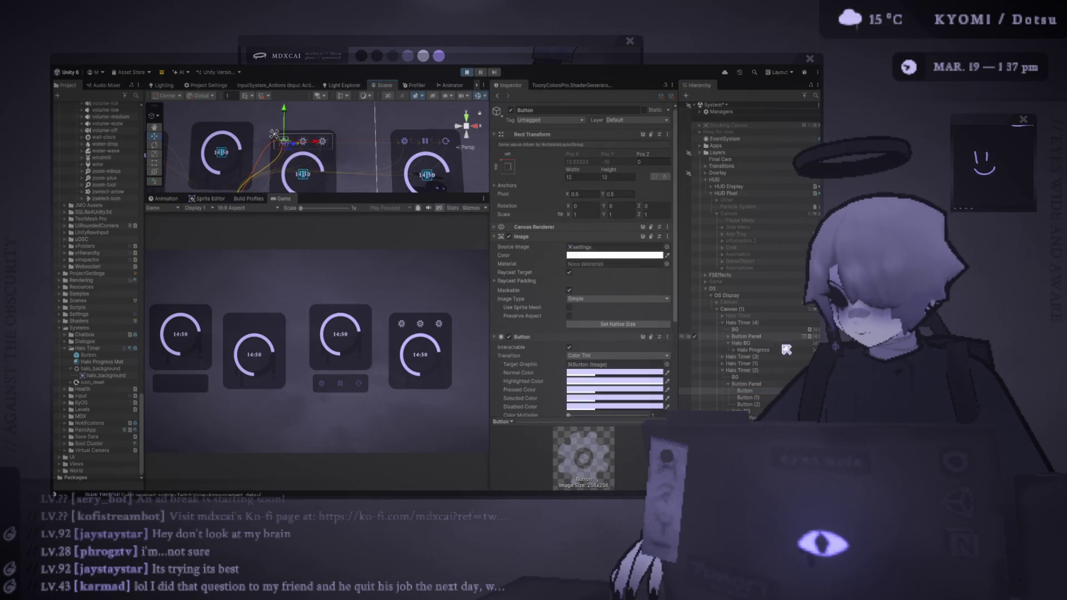
pyautogui.click(747, 384)
pyautogui.moveTo(309, 149); pyautogui.dragTo(304, 120)
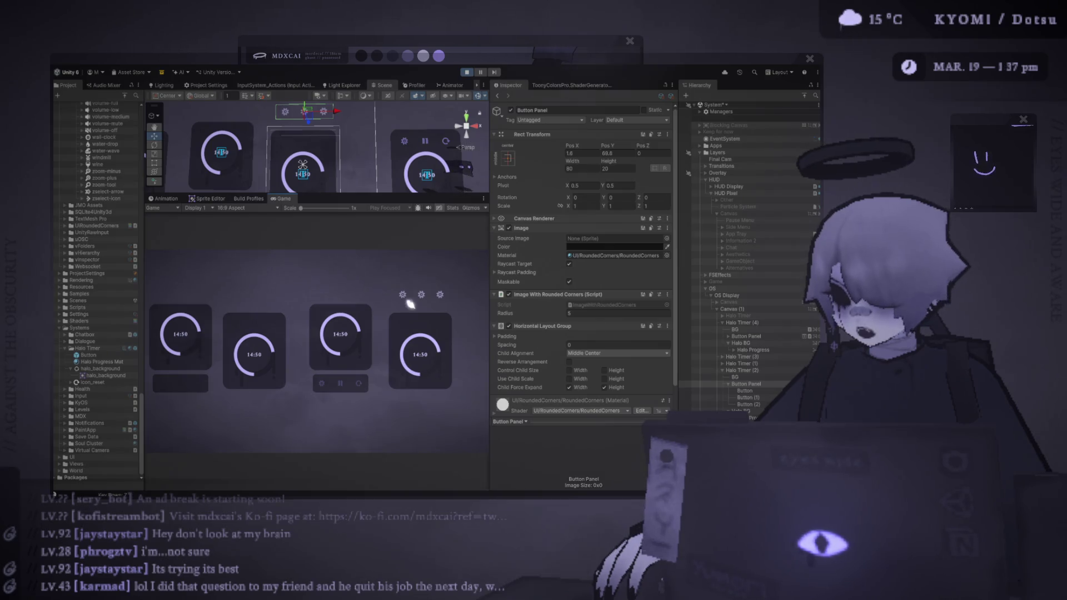
# - Untick Raycast Target on the card's BG and Halo Progress images
pyautogui.click(751, 385)
pyautogui.click(745, 378)
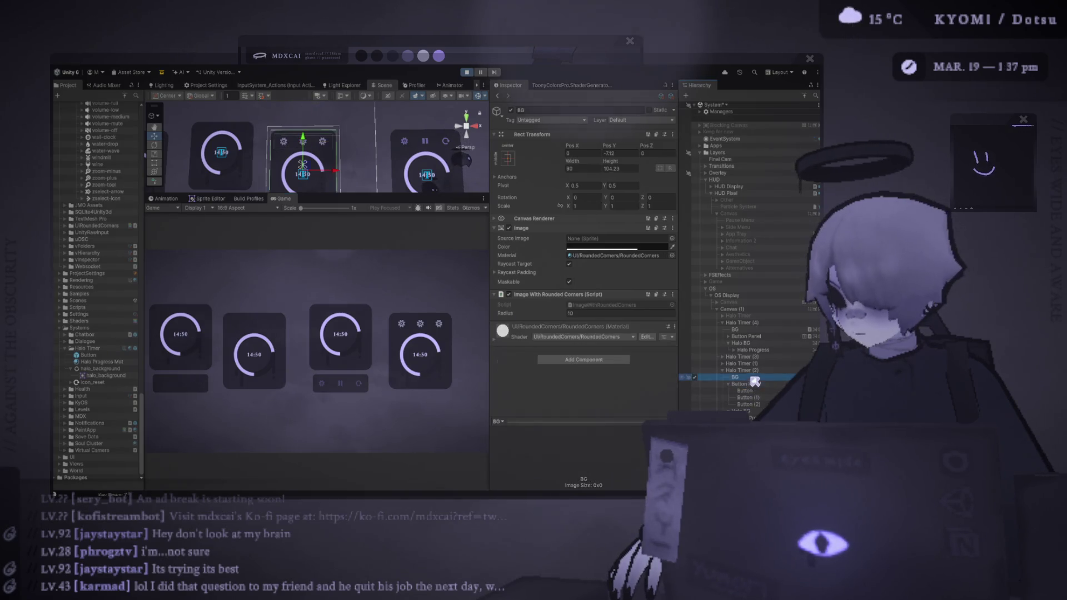
pyautogui.click(569, 265)
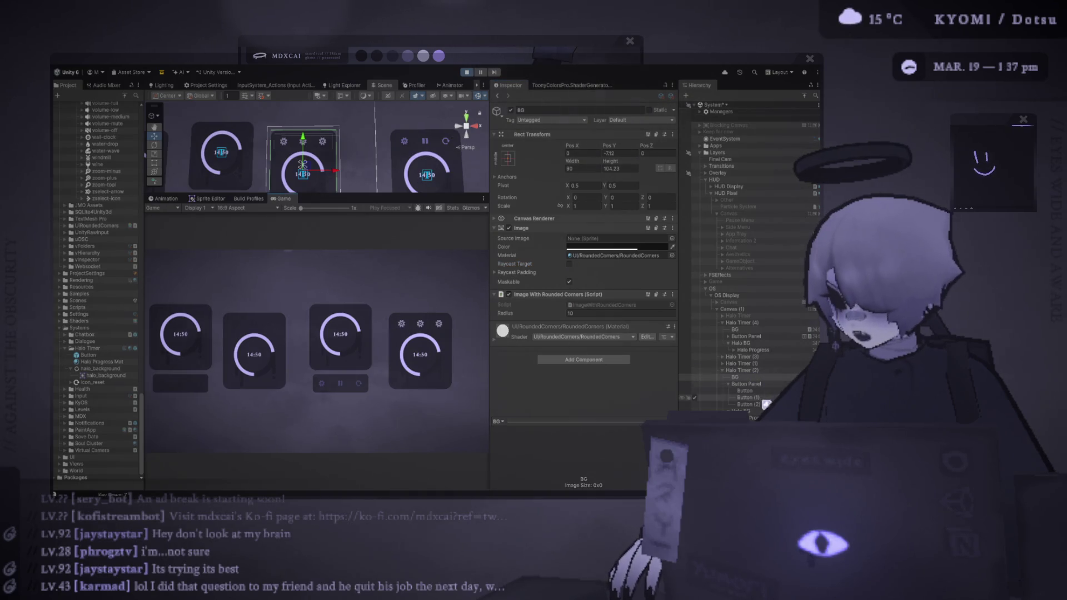
pyautogui.click(723, 411)
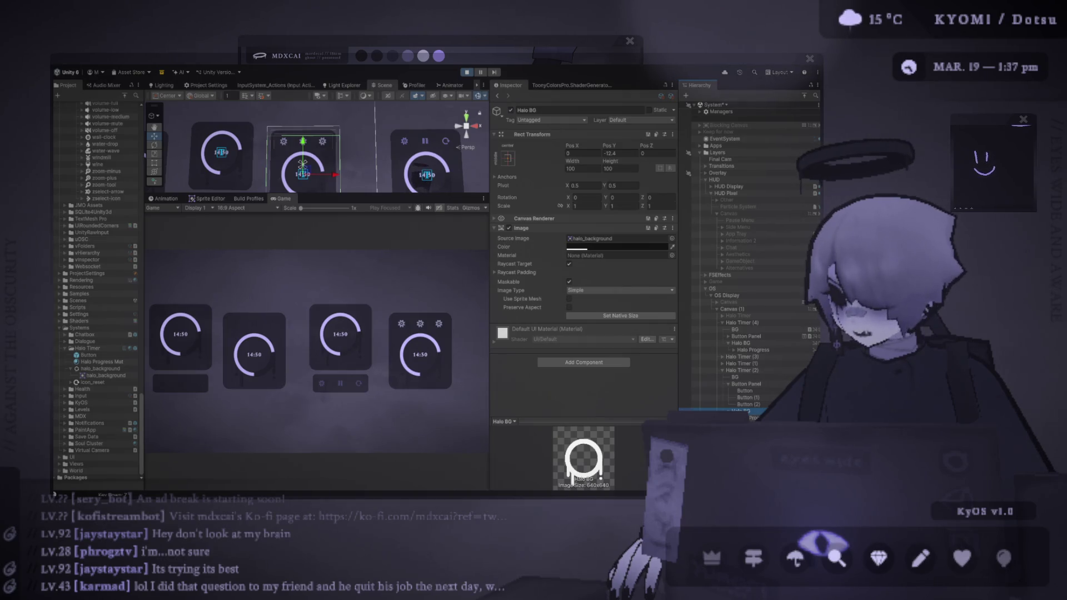
pyautogui.click(748, 418)
pyautogui.click(733, 411)
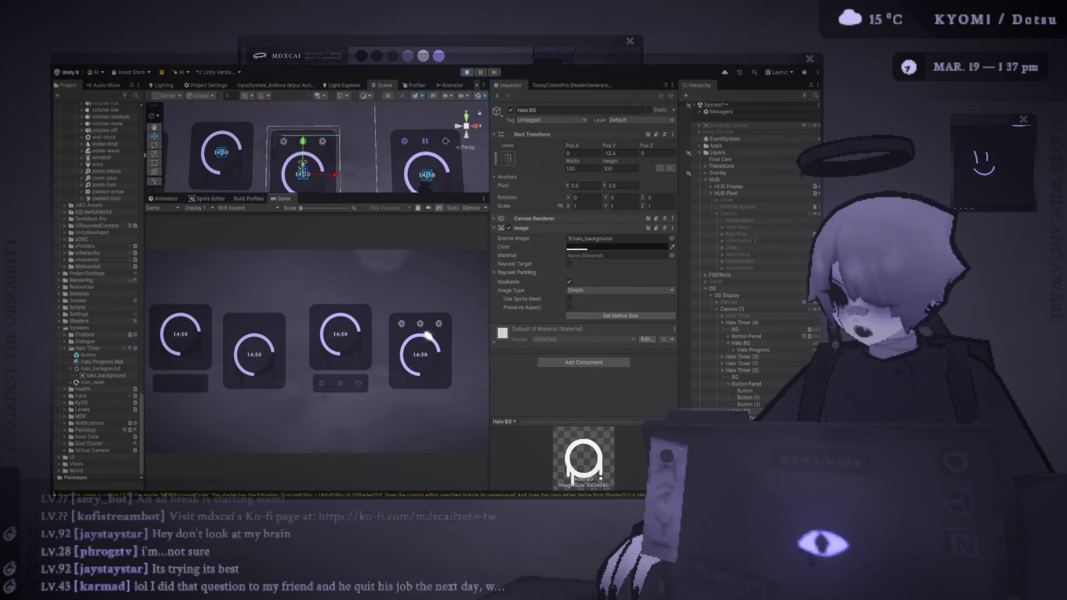
pyautogui.click(752, 418)
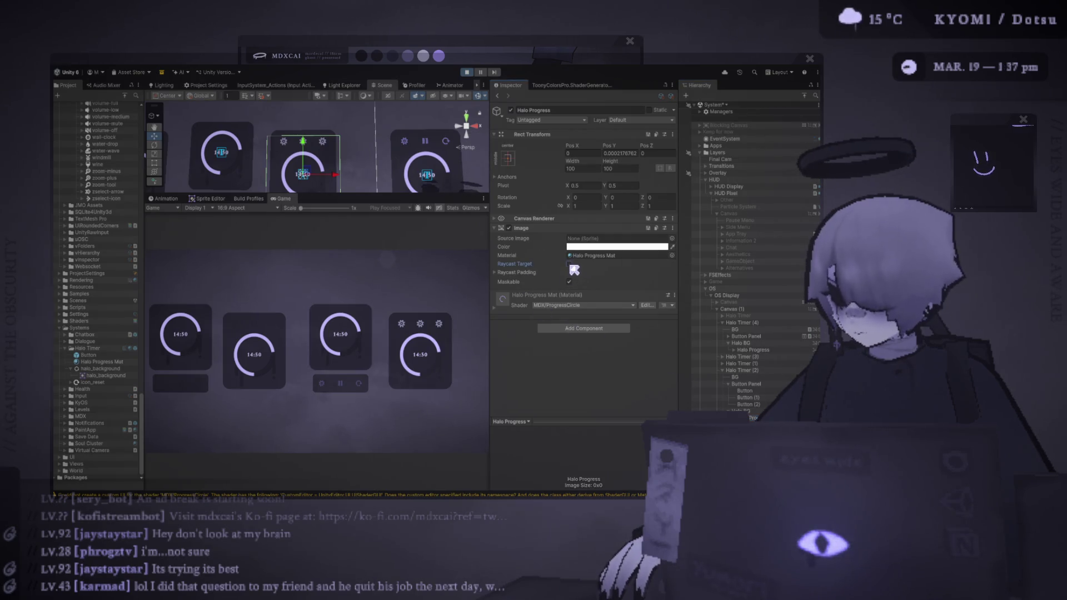
pyautogui.click(569, 264)
# - Select the 14:50 timer text and exit Play mode
pyautogui.click(303, 174)
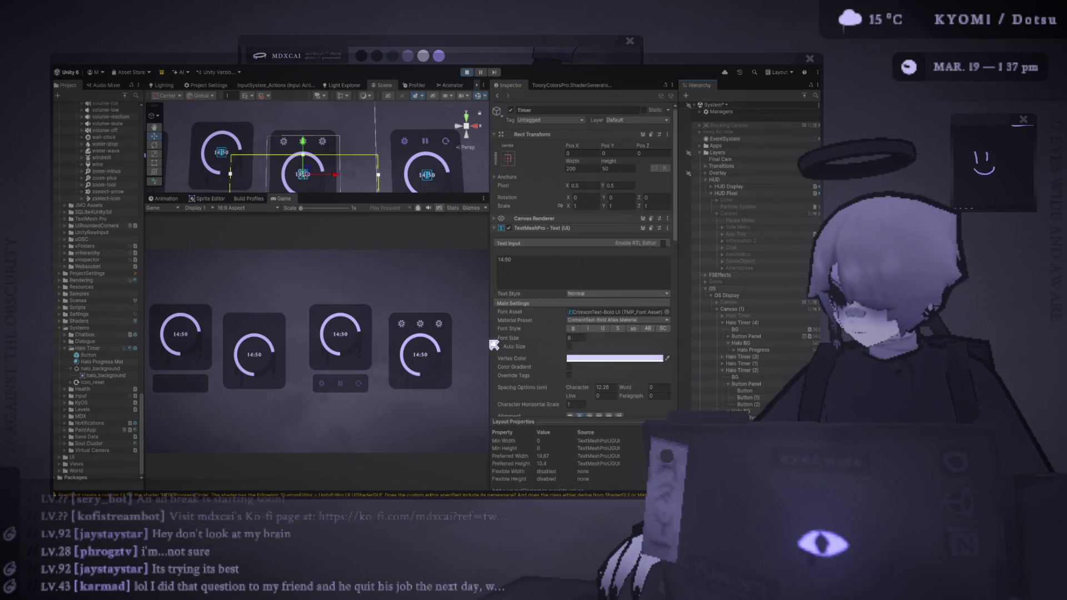
pyautogui.scroll(-3, 575, 375)
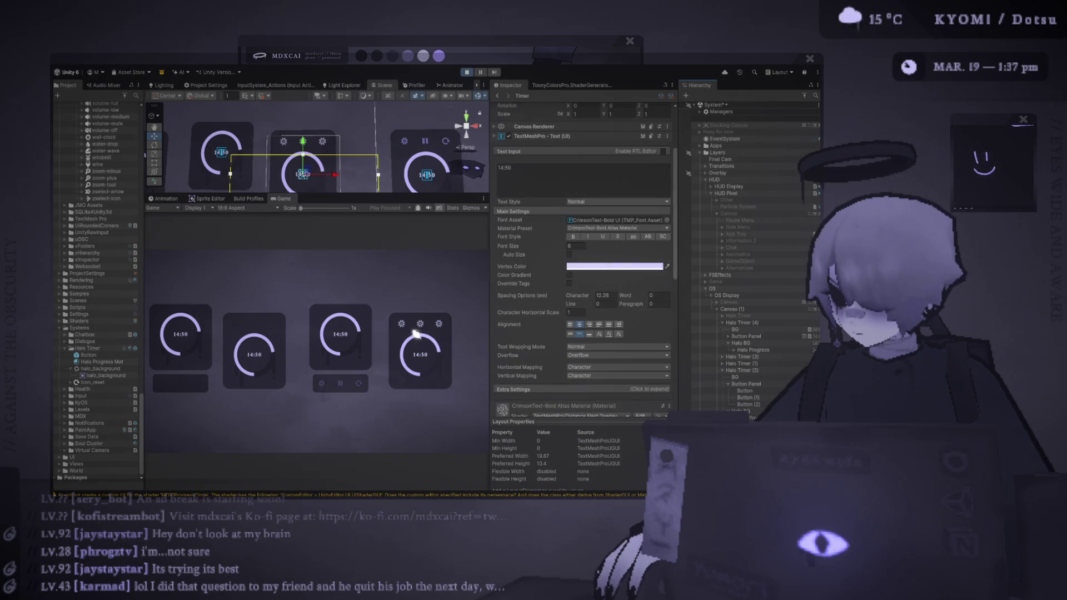
pyautogui.click(466, 72)
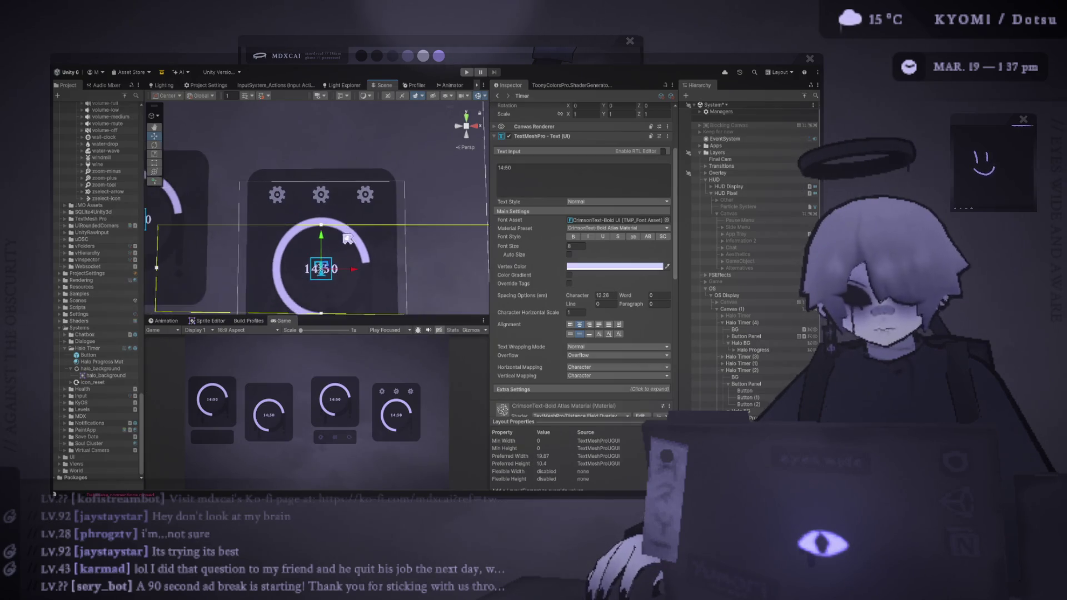
# - Duplicate Halo Timer (2) and drag the copy right along X as a fourth card
pyautogui.scroll(-2, 329, 229)
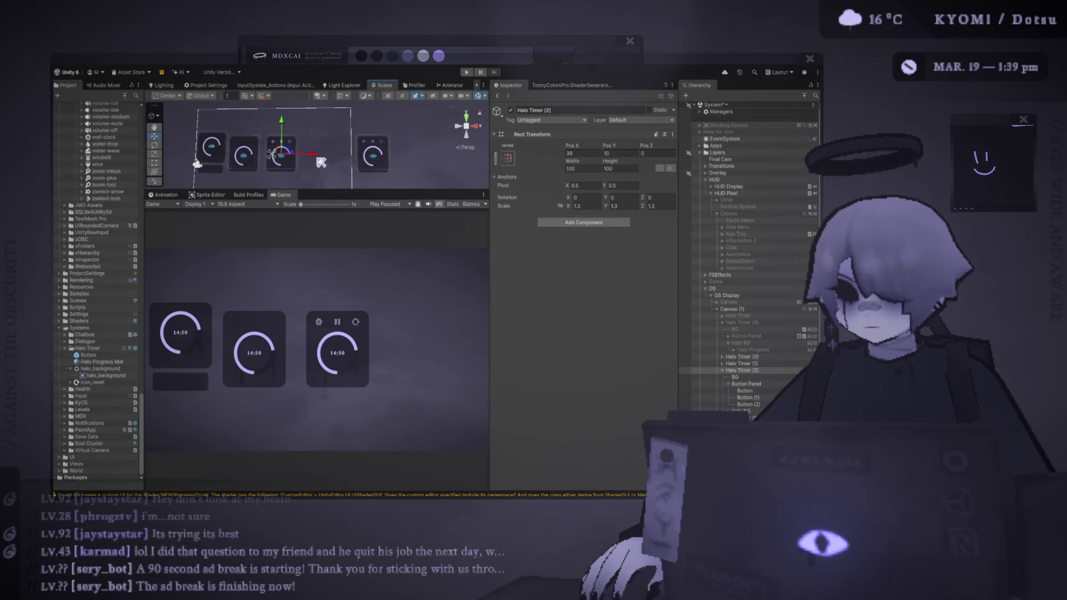
pyautogui.hotkey('ctrl', 'd')
pyautogui.moveTo(314, 154); pyautogui.dragTo(354, 159)
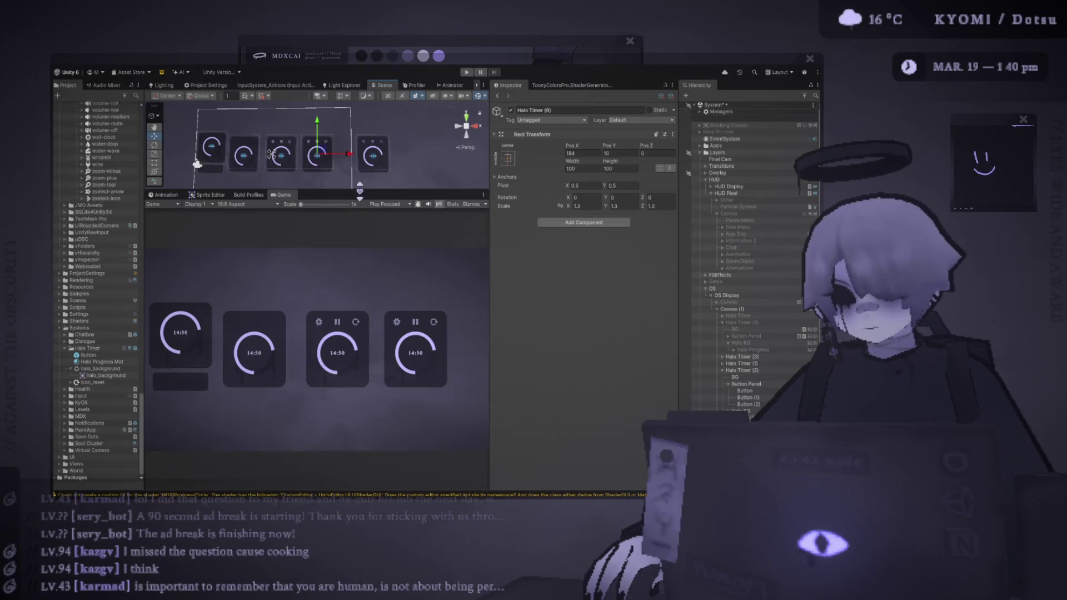
pyautogui.moveTo(359, 192)
pyautogui.mouseDown()
pyautogui.moveTo(360, 333)
pyautogui.moveTo(365, 193)
pyautogui.mouseUp()
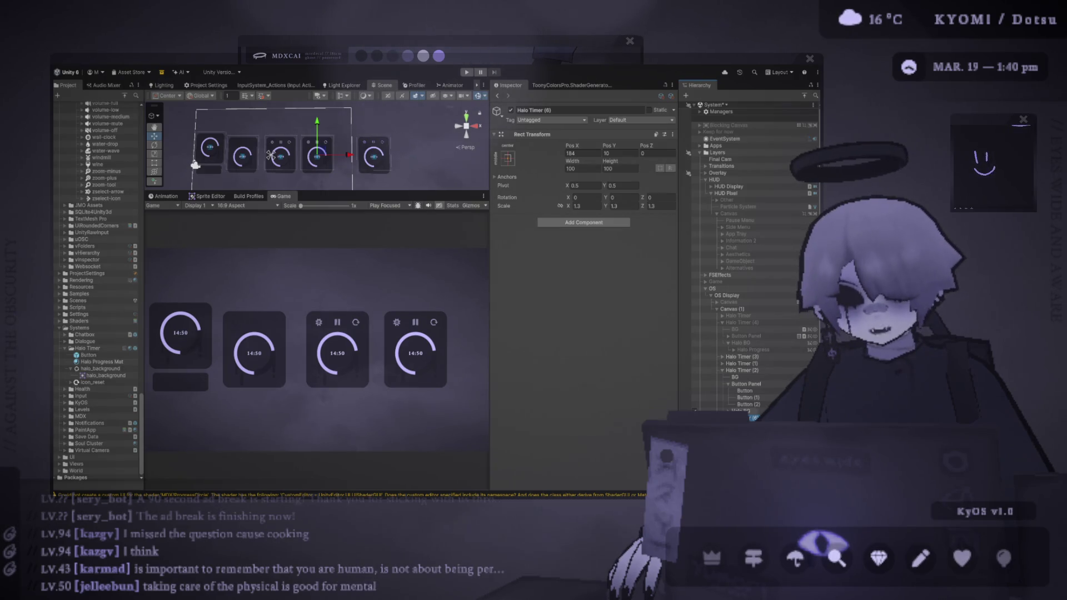
# - Drag the fourth card's Button Panel down to about Pos Y -77, beneath the card
pyautogui.click(315, 161)
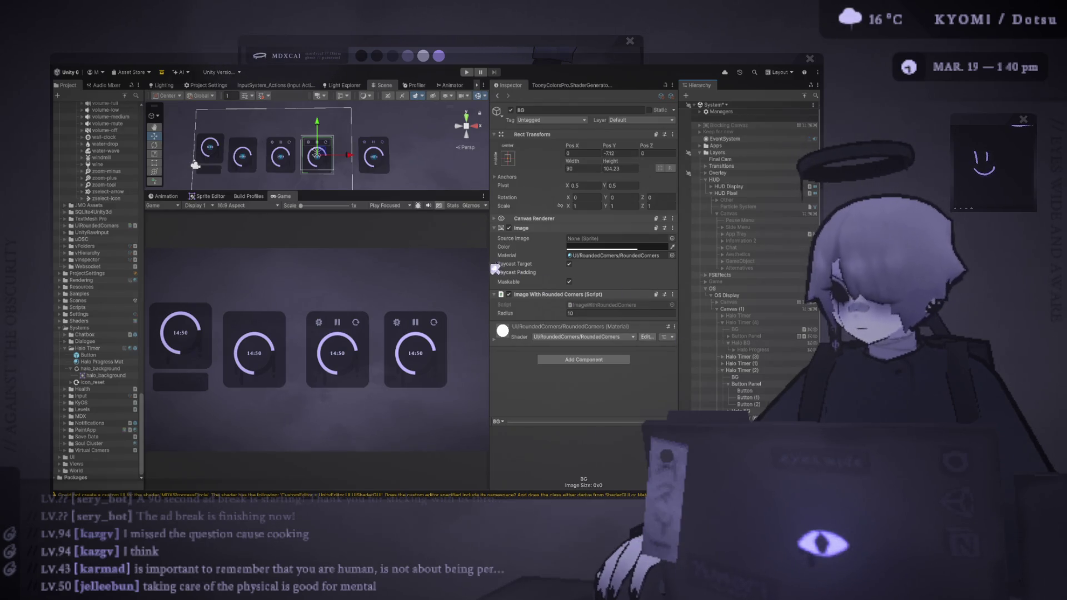
pyautogui.moveTo(490, 267); pyautogui.dragTo(488, 267)
pyautogui.moveTo(470, 190)
pyautogui.mouseDown()
pyautogui.moveTo(470, 206)
pyautogui.moveTo(527, 222)
pyautogui.mouseUp()
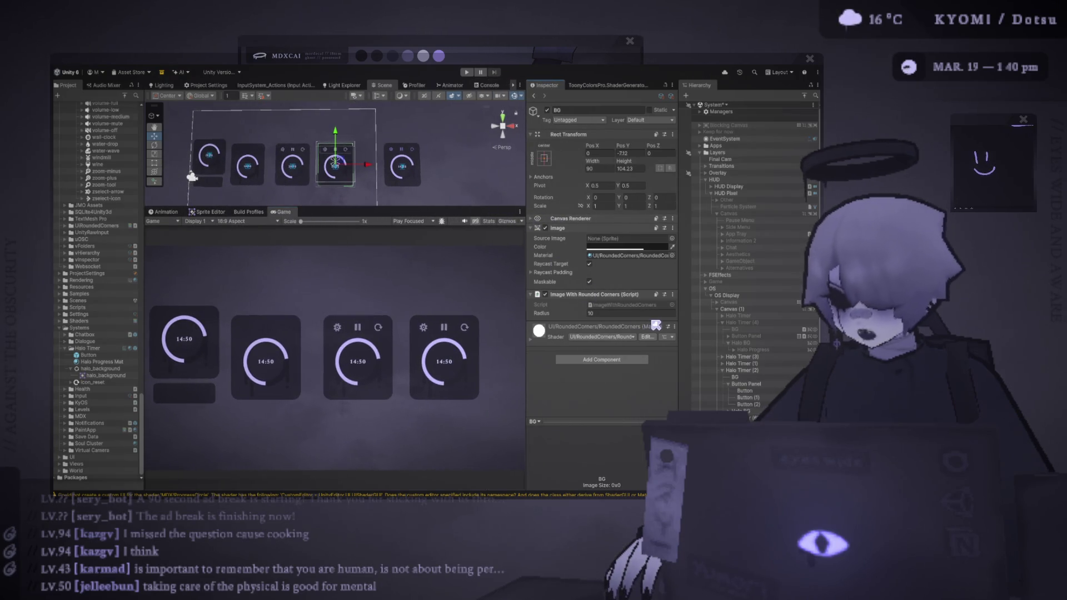
pyautogui.click(336, 150)
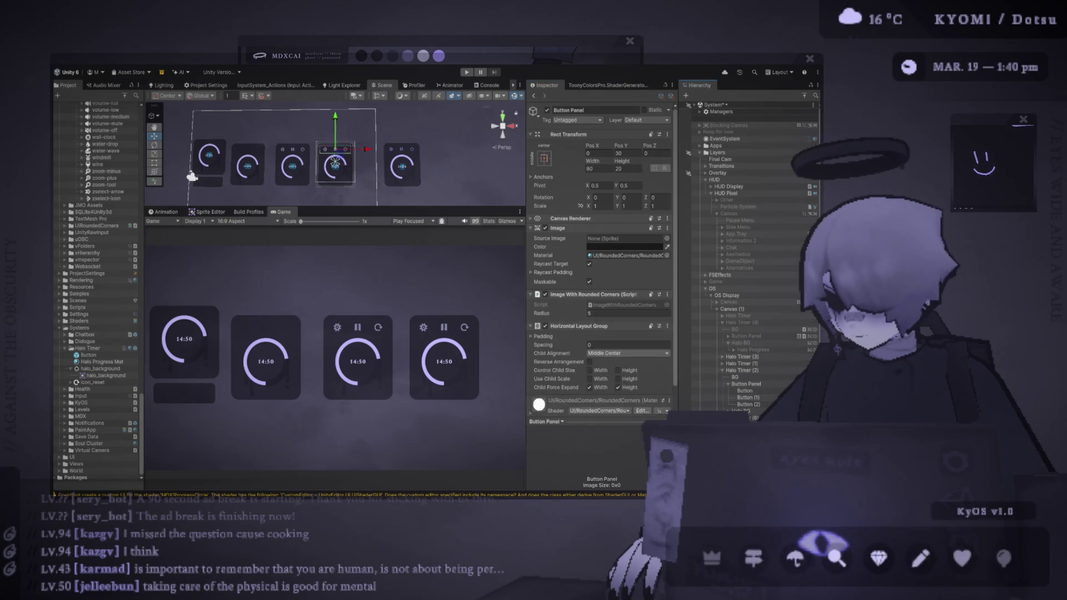
pyautogui.moveTo(337, 120)
pyautogui.mouseDown()
pyautogui.moveTo(350, 165)
pyautogui.moveTo(353, 107)
pyautogui.moveTo(352, 163)
pyautogui.mouseUp()
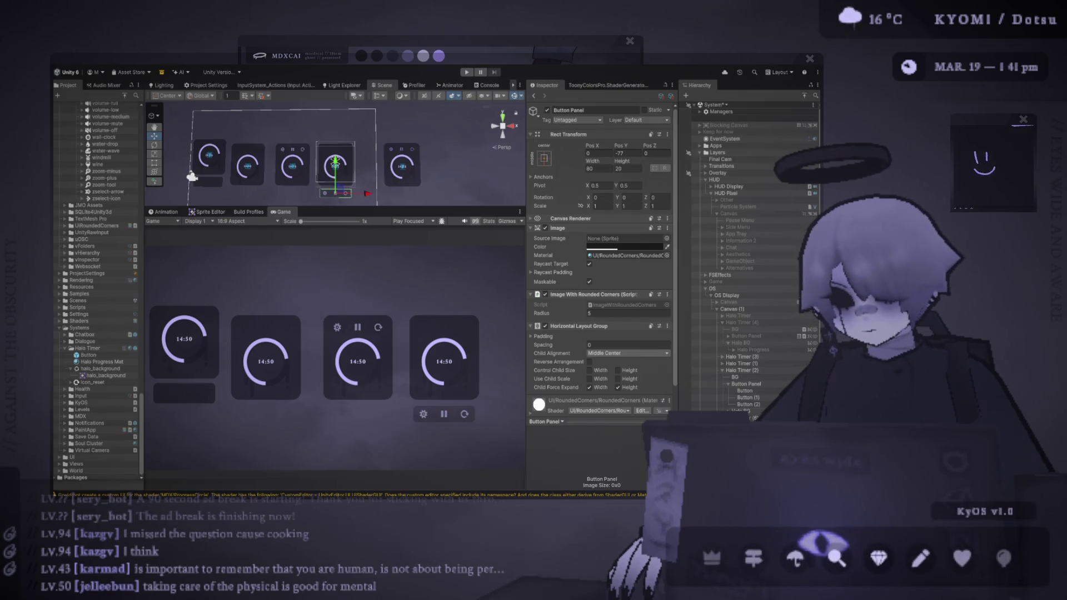
pyautogui.scroll(5, 280, 323)
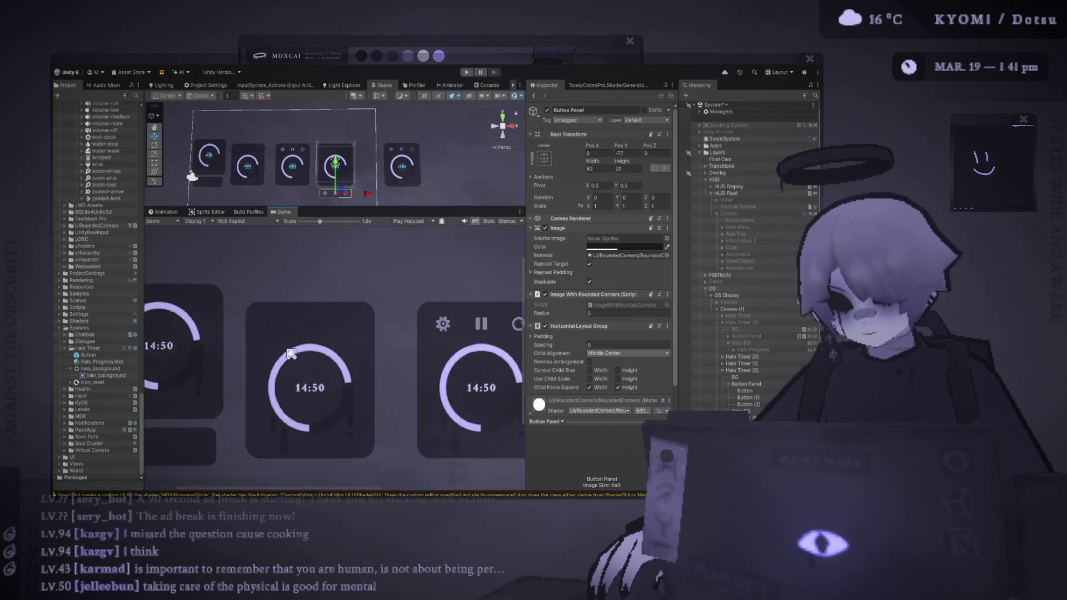
pyautogui.scroll(-5, 290, 354)
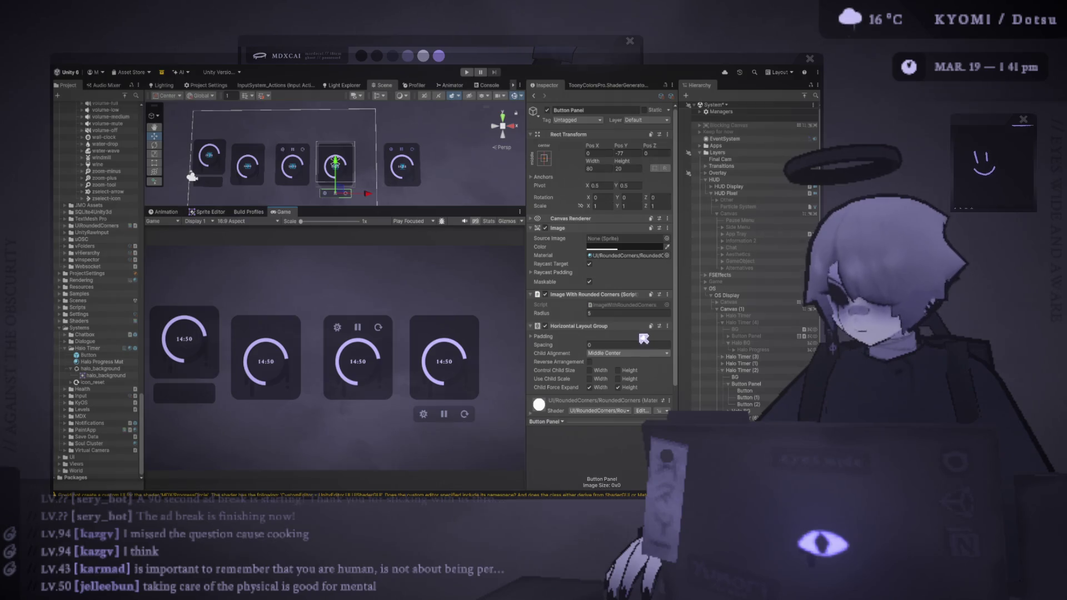
# - Set the third card's BG Rect Transform Height to 90, making it a 90 × 90 square
pyautogui.click(744, 390)
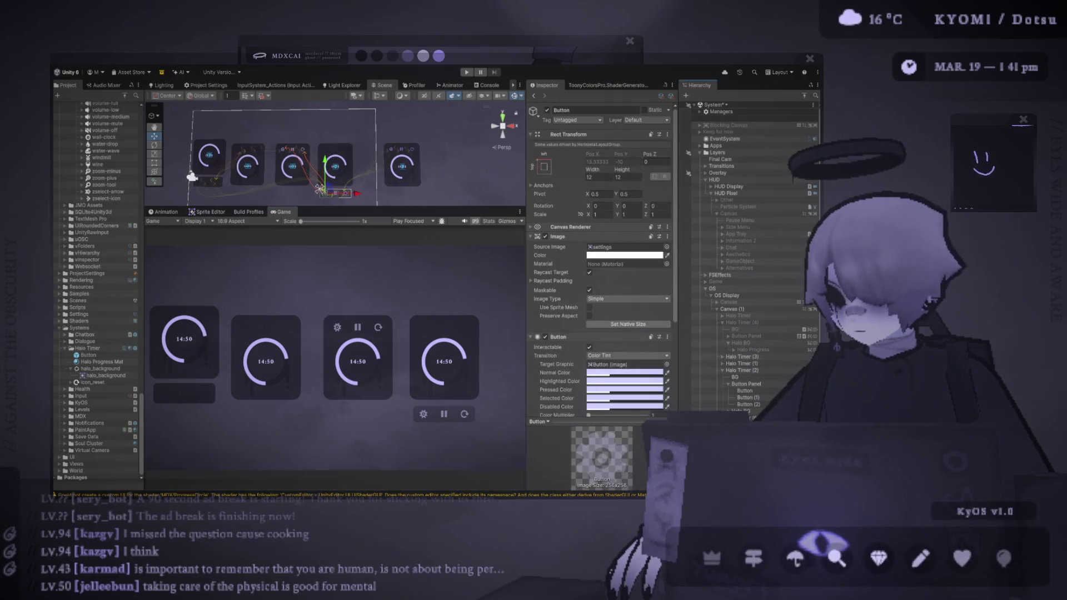
pyautogui.keyDown('shift'); pyautogui.click(749, 404); pyautogui.keyUp('shift')
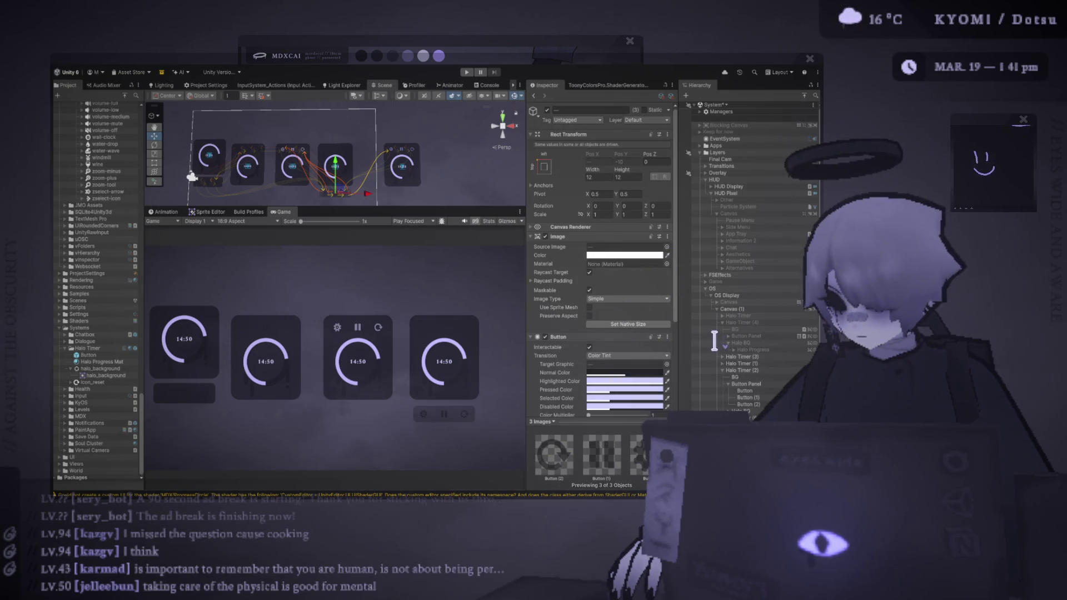
pyautogui.click(734, 329)
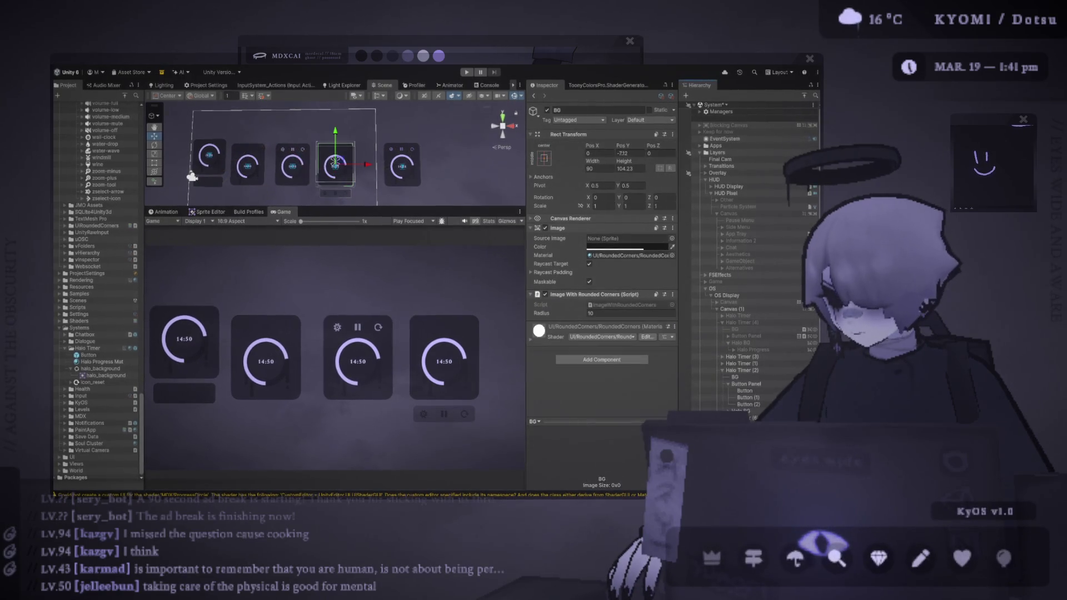
pyautogui.scroll(2, 352, 149)
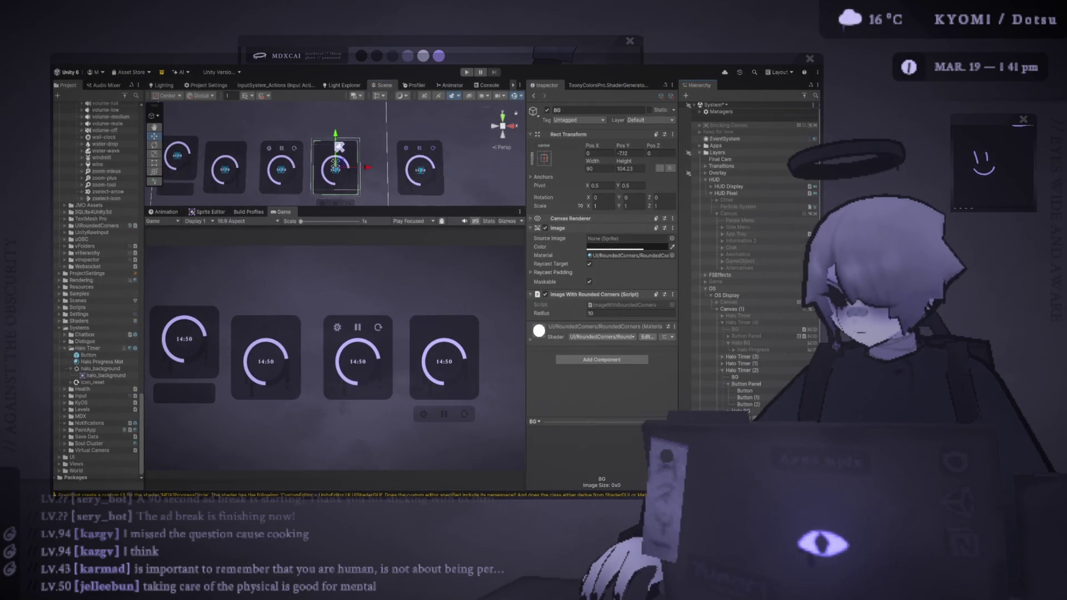
pyautogui.click(335, 166)
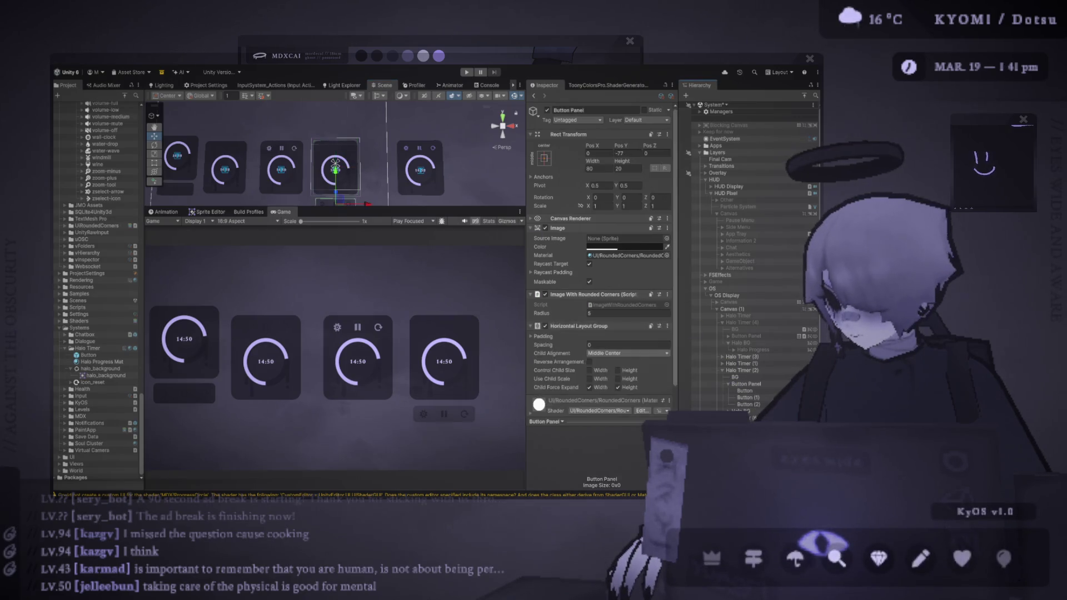
pyautogui.click(335, 165)
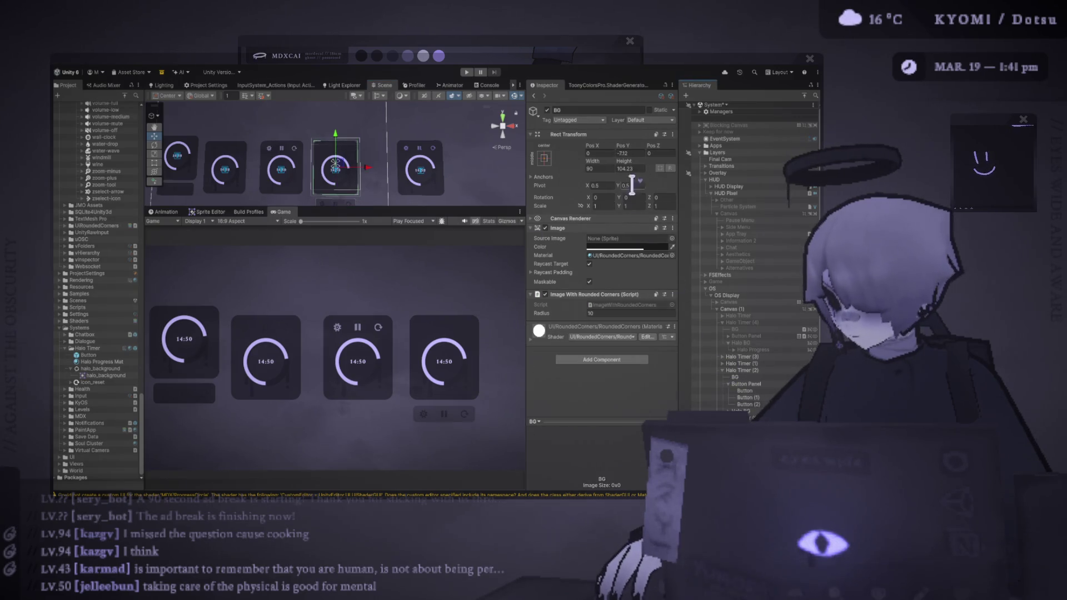
pyautogui.click(641, 171)
pyautogui.write('90')
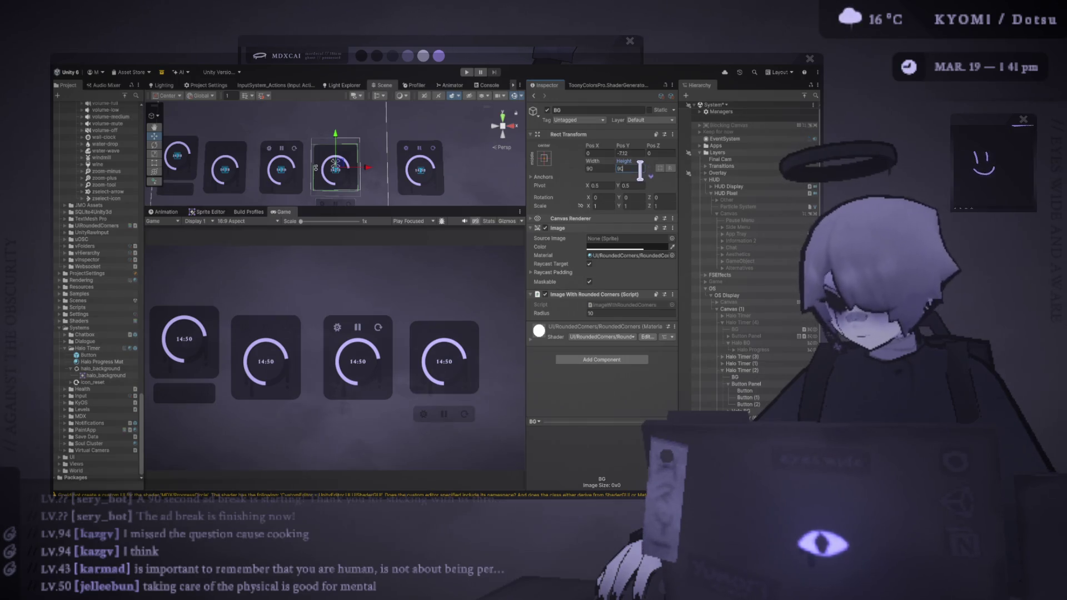
# - Deactivate Halo Timer (1) and Halo Timer (3) so they no longer appear
pyautogui.click(336, 165)
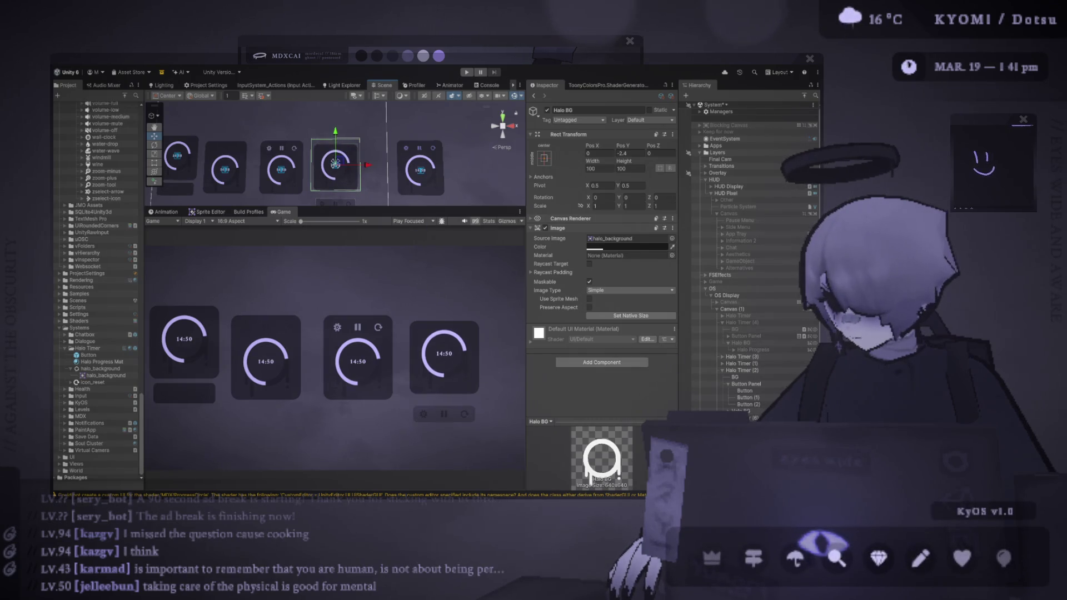
pyautogui.click(335, 165)
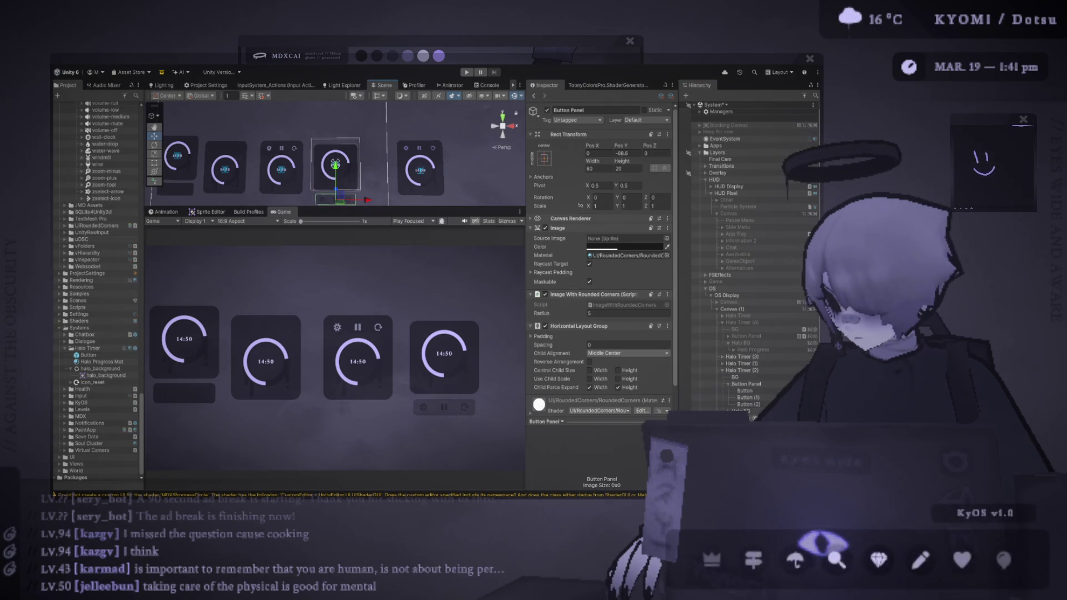
pyautogui.click(698, 356)
# - Finish hiding the timers, give the Game view more room, and enter Play mode
pyautogui.click(698, 363)
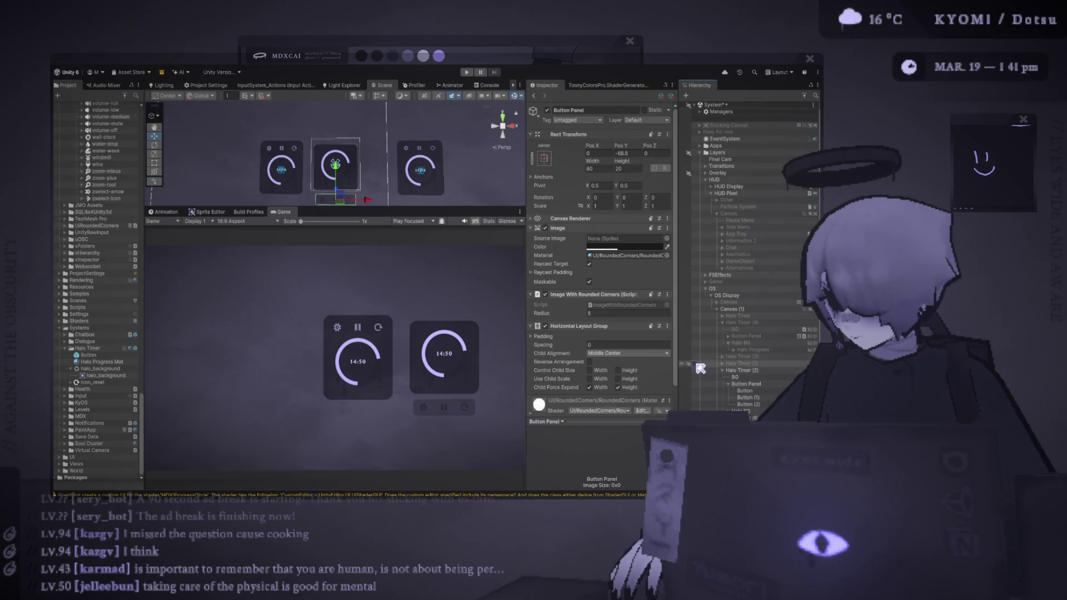
pyautogui.click(739, 370)
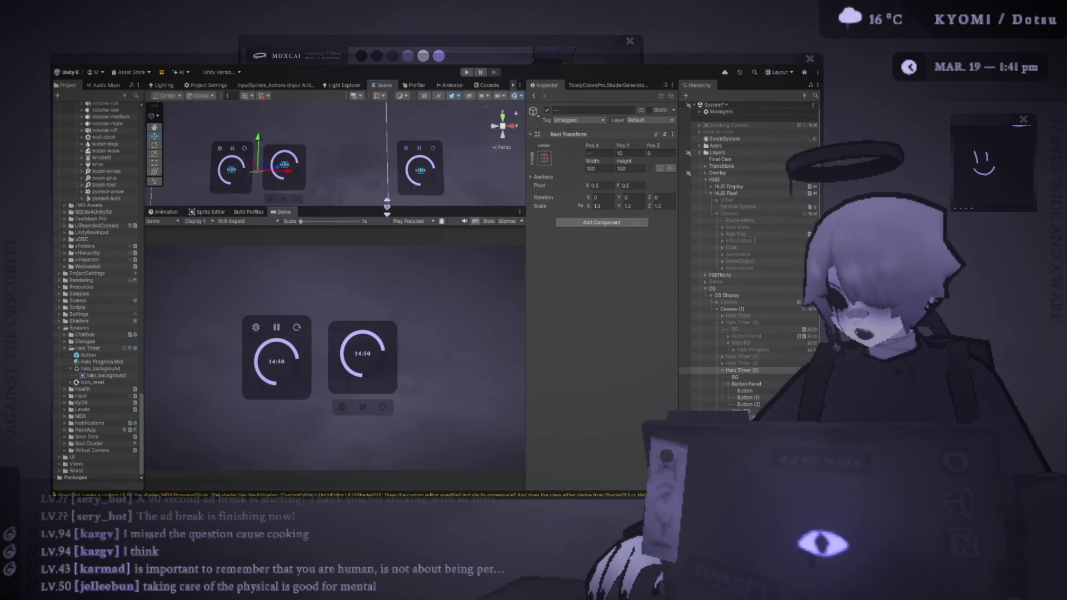
pyautogui.moveTo(387, 206); pyautogui.dragTo(384, 138)
pyautogui.scroll(5, 254, 278)
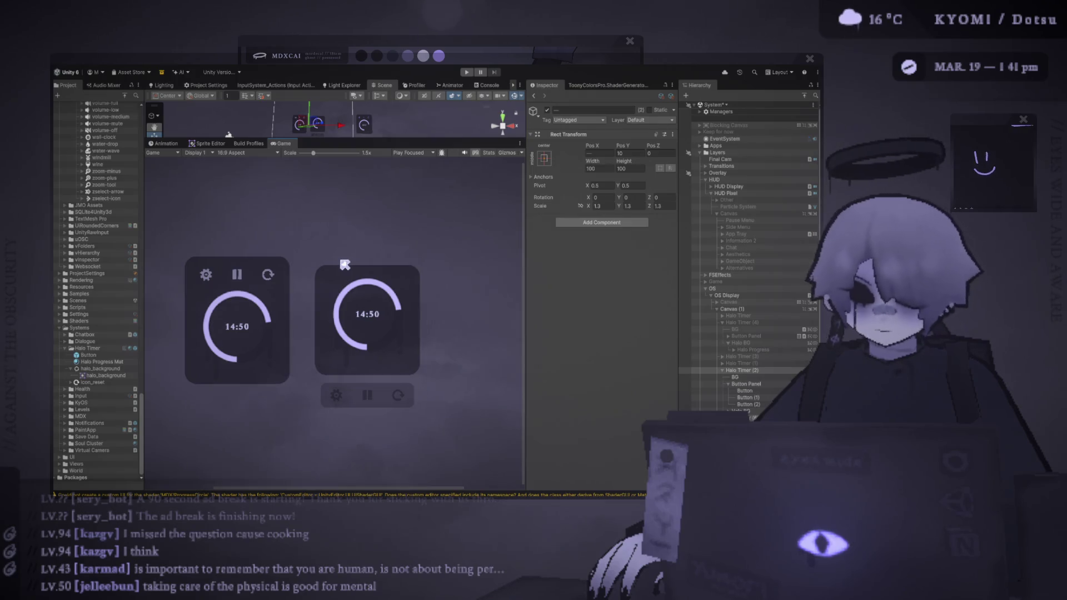
pyautogui.scroll(-4, 344, 265)
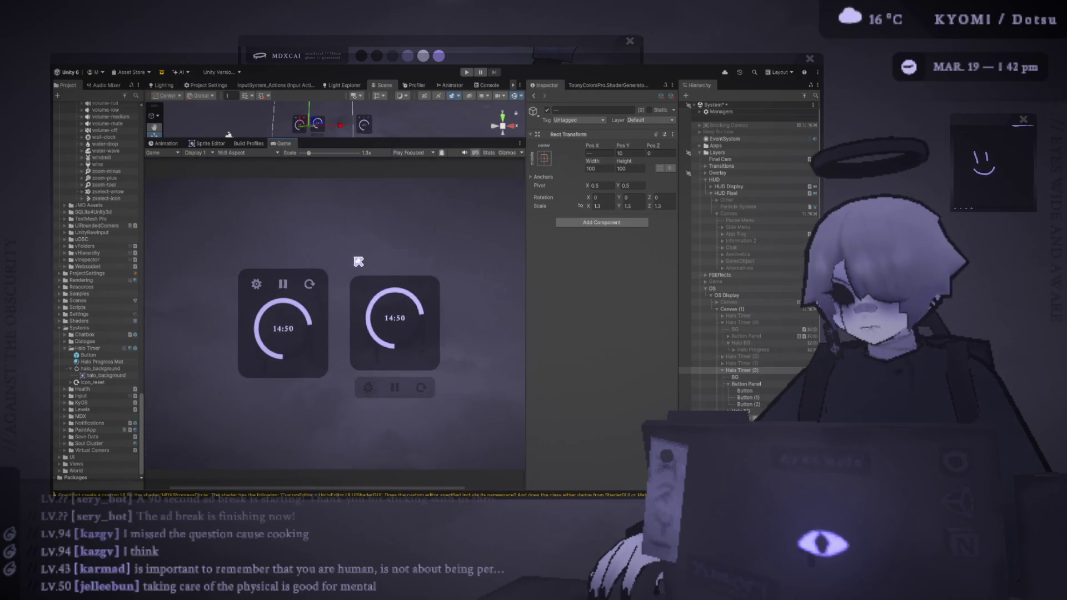
pyautogui.scroll(1, 315, 262)
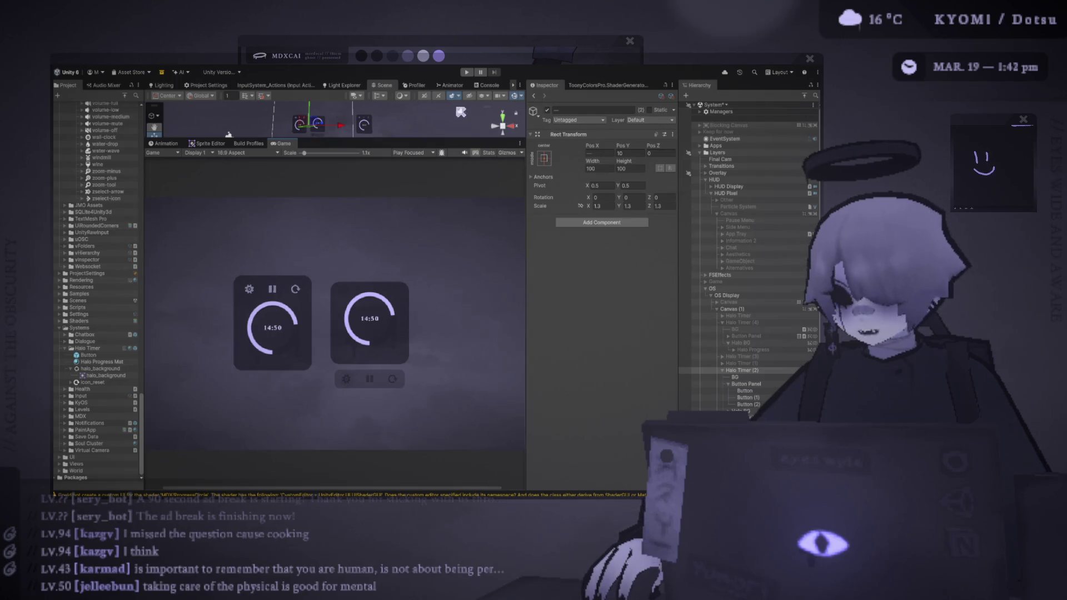
pyautogui.click(467, 72)
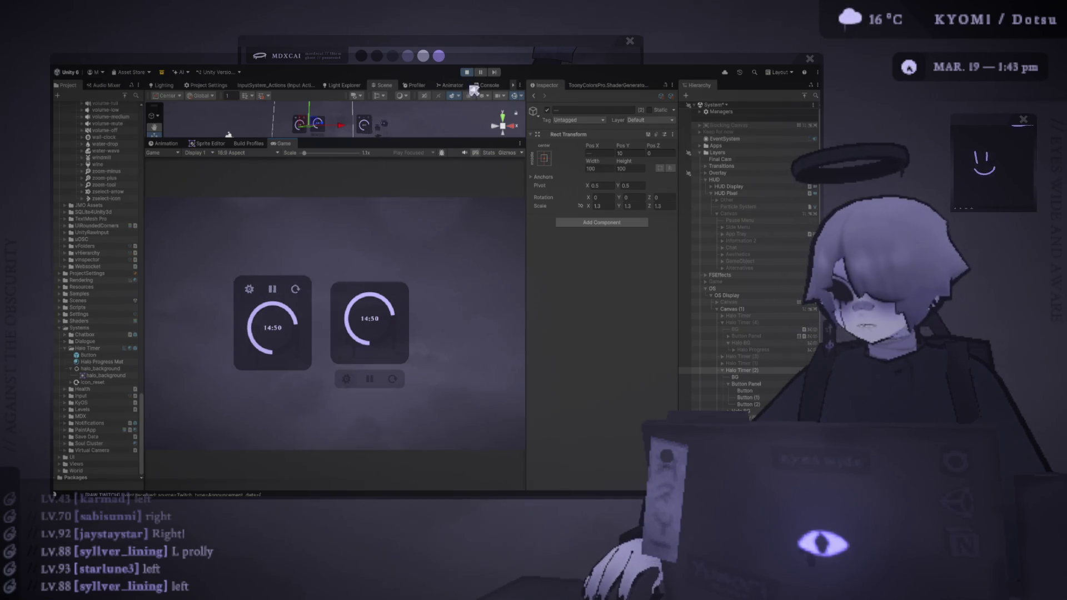
# - Exit Play mode and move Halo Timer (6) off to the right
pyautogui.click(723, 371)
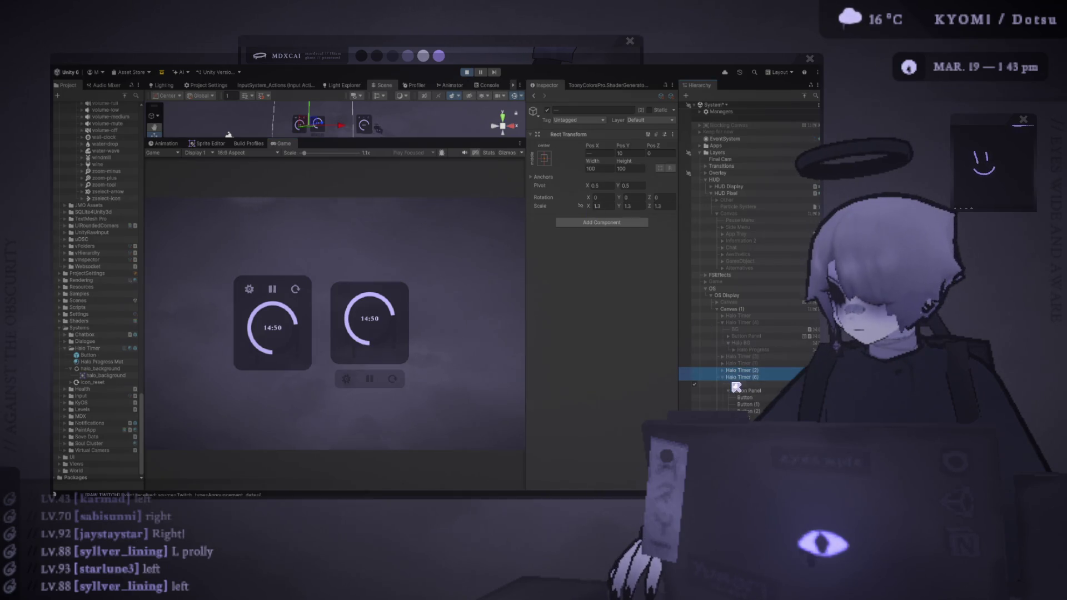
pyautogui.click(723, 378)
pyautogui.click(733, 384)
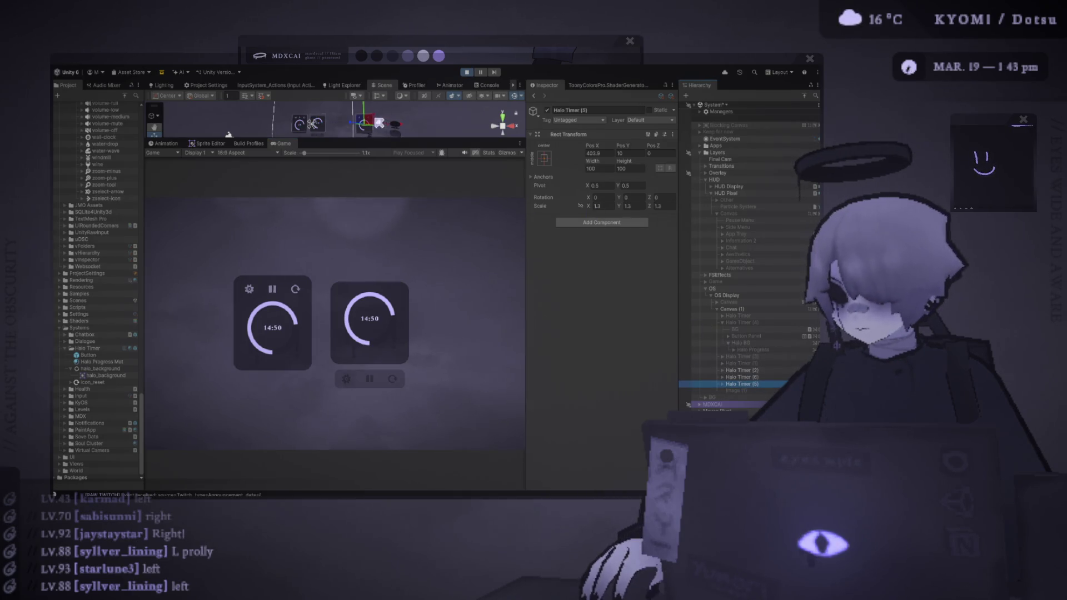
pyautogui.click(750, 378)
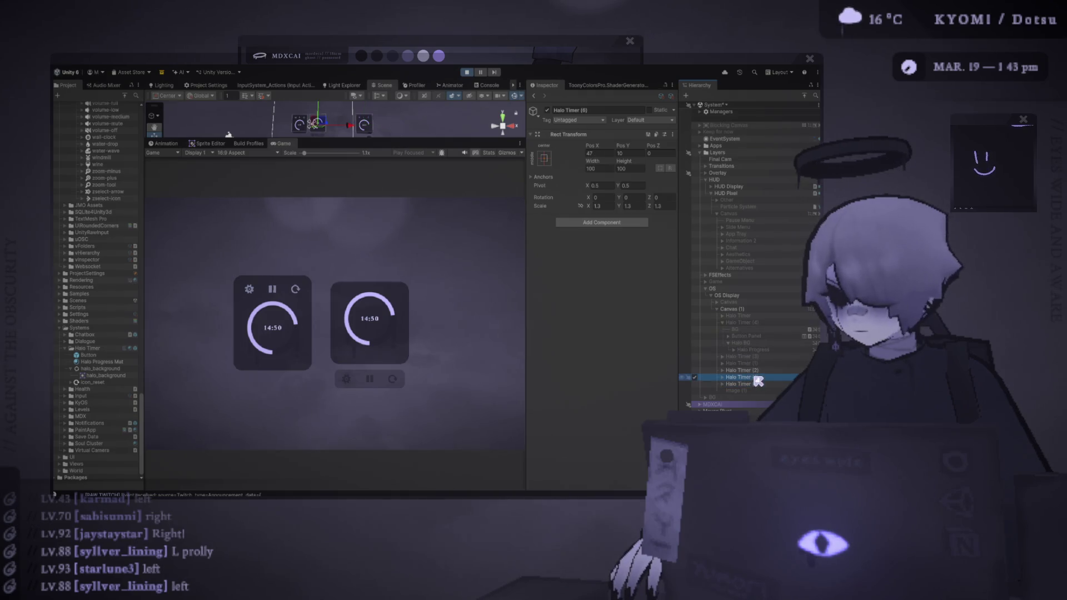
pyautogui.click(468, 73)
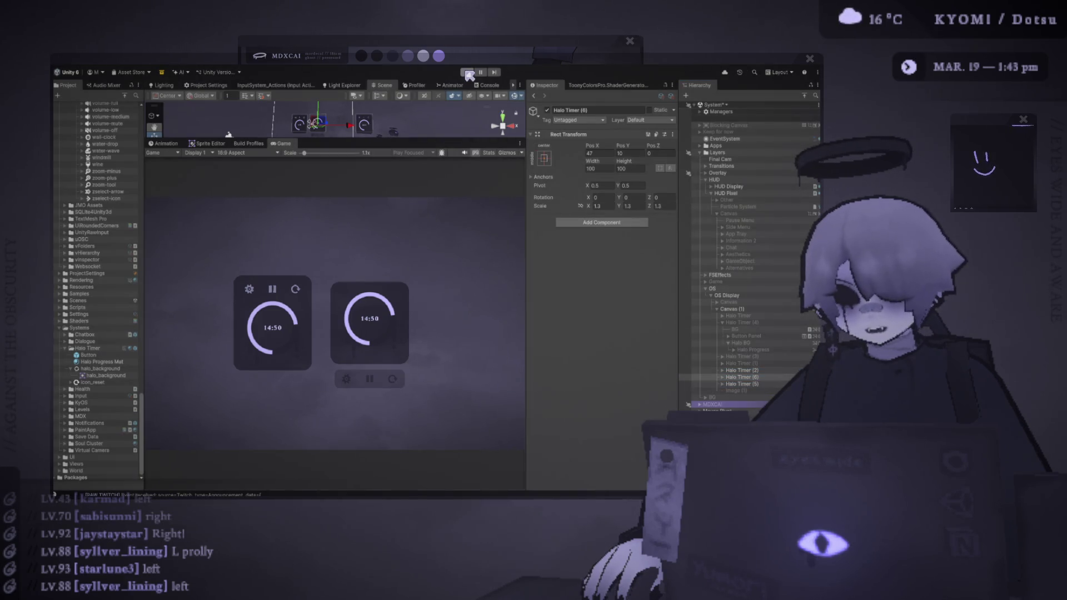
pyautogui.click(468, 73)
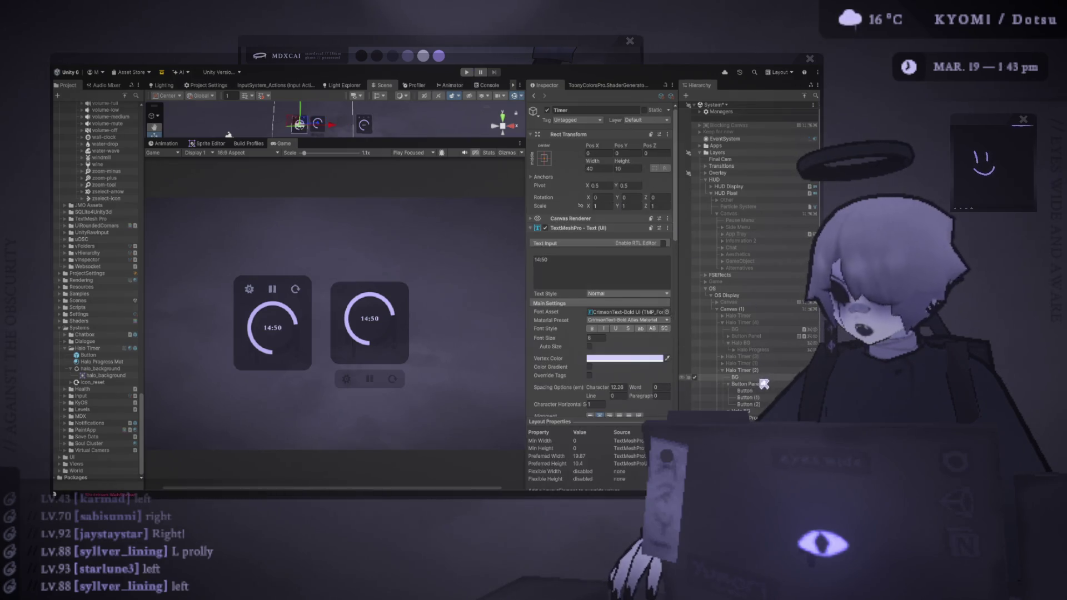
pyautogui.click(759, 384)
pyautogui.click(742, 371)
pyautogui.click(723, 371)
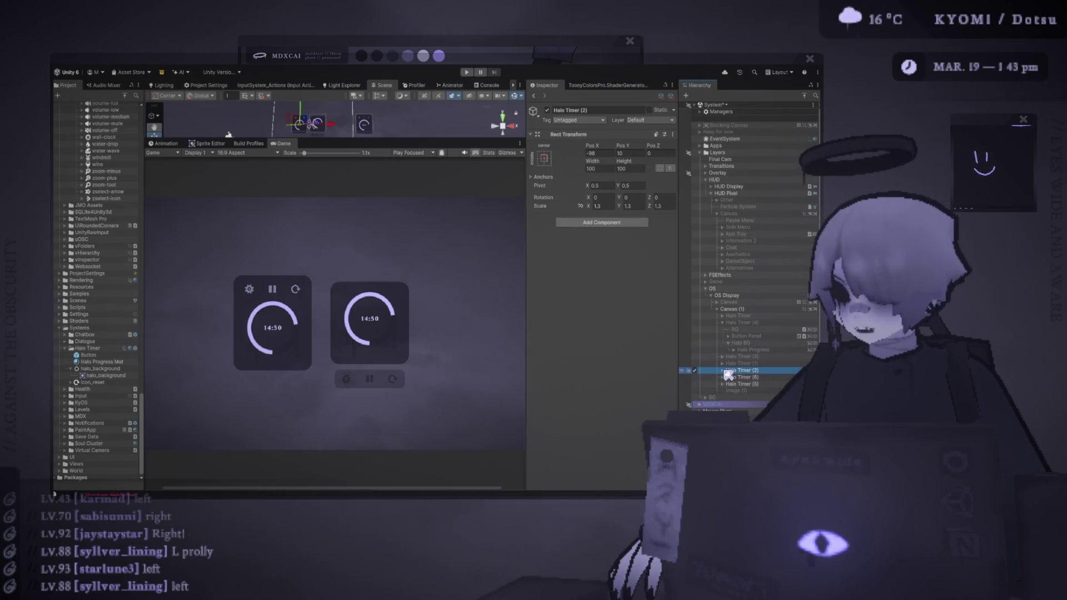
pyautogui.click(734, 377)
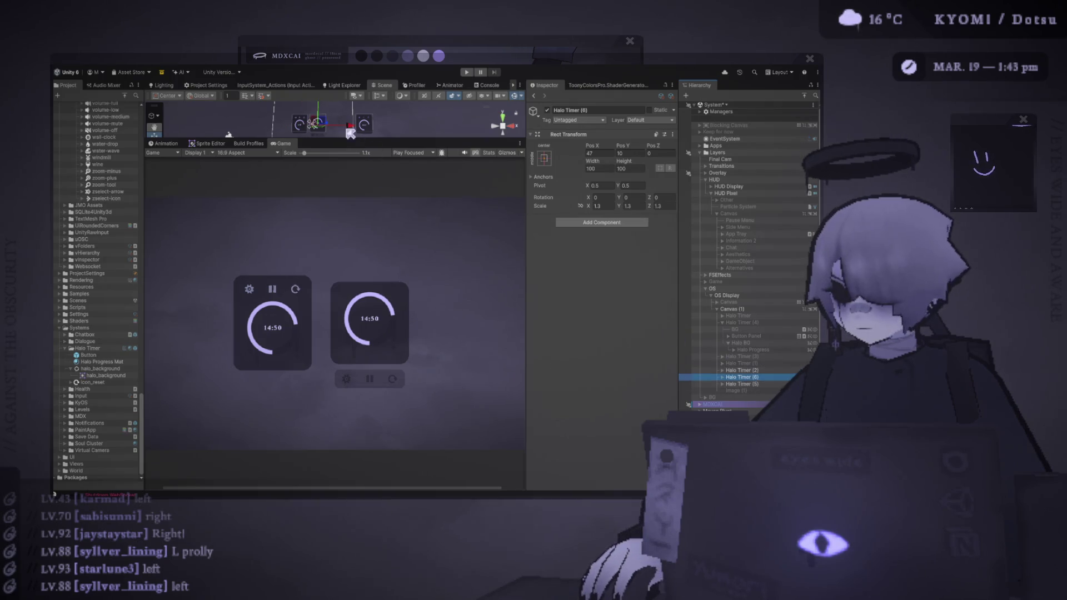
pyautogui.moveTo(401, 138); pyautogui.dragTo(425, 139)
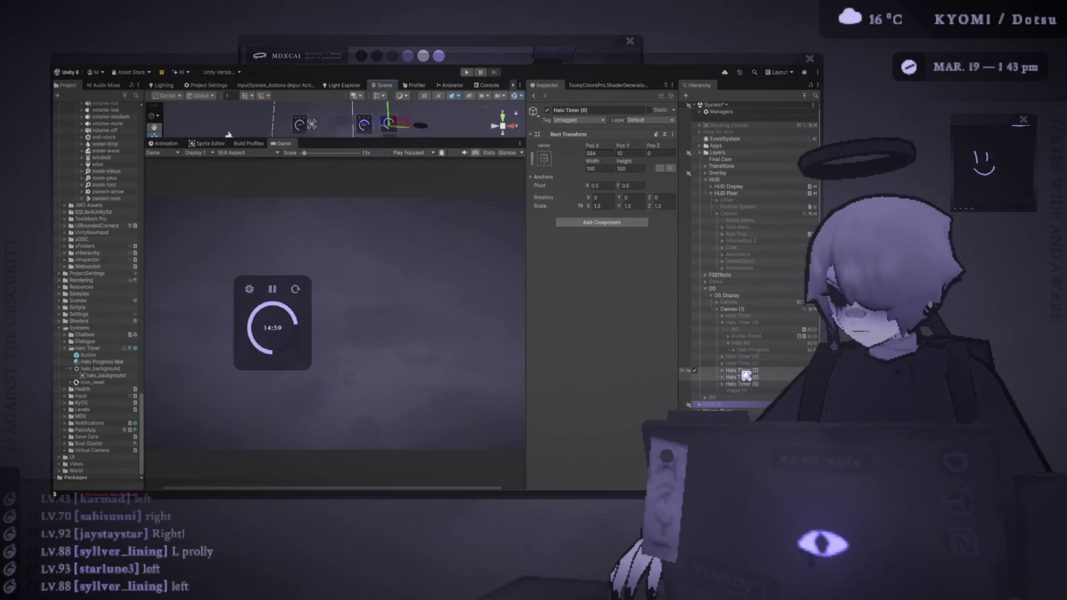
# - Duplicate Halo Timer (5) as Halo Timer (7), place it beside the first card, and select its BG
pyautogui.click(743, 371)
pyautogui.click(750, 384)
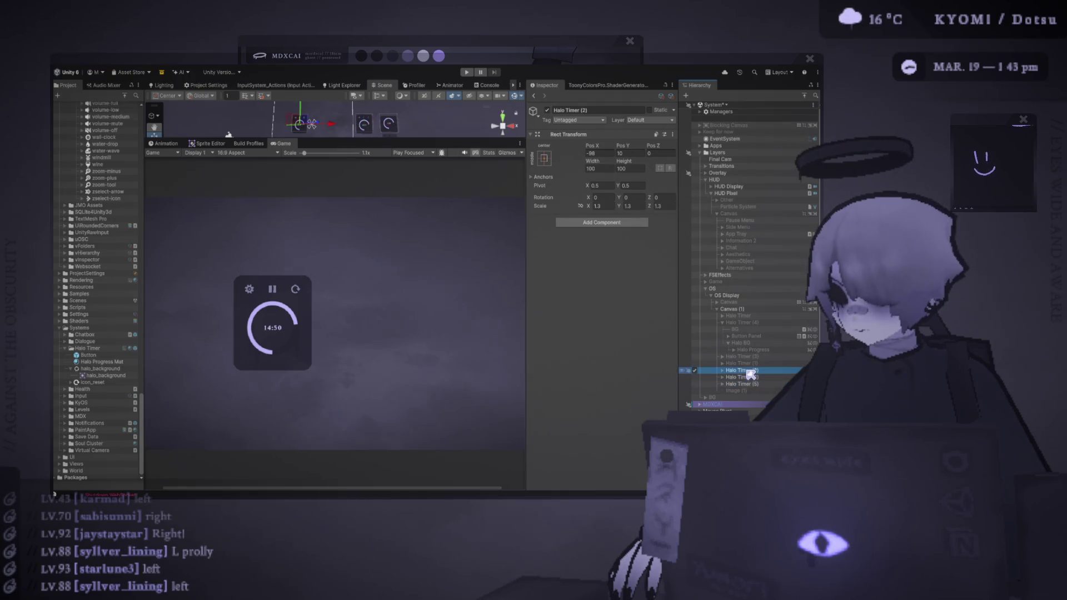
pyautogui.hotkey('ctrl', 'd')
pyautogui.moveTo(321, 135); pyautogui.dragTo(359, 135)
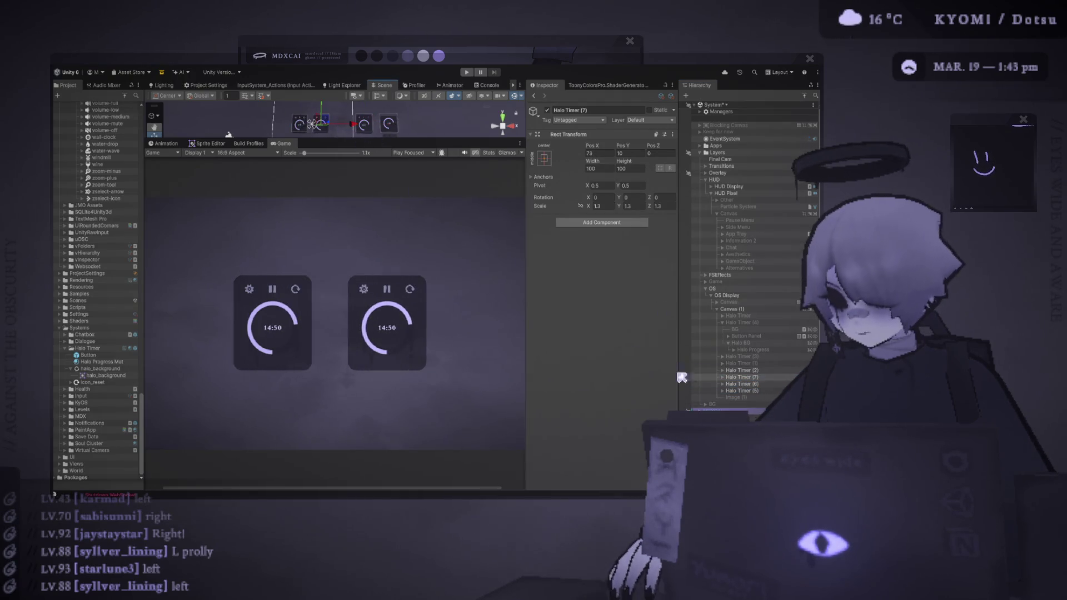
pyautogui.click(722, 377)
pyautogui.click(748, 386)
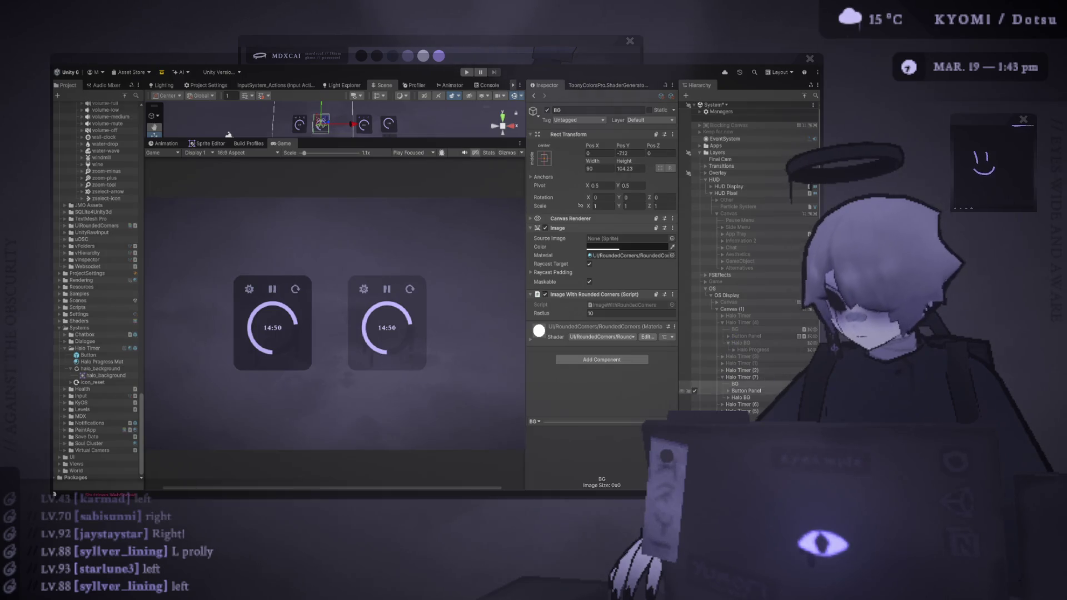
# - Inspect the copy's Halo BG and buttons, then move Halo BG onto Halo Progress in the Hierarchy
pyautogui.click(739, 397)
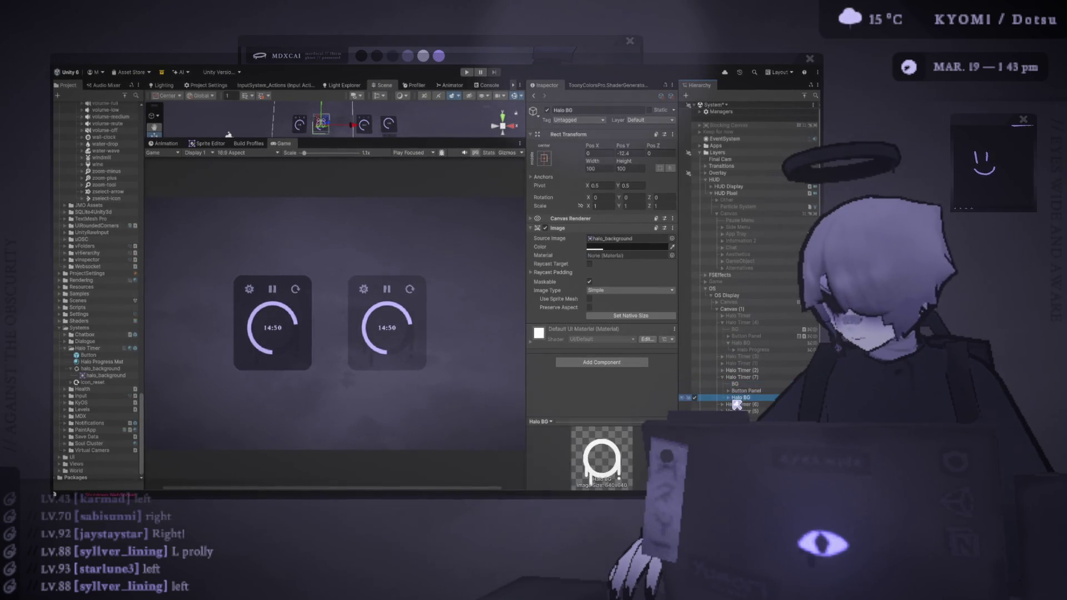
pyautogui.click(611, 239)
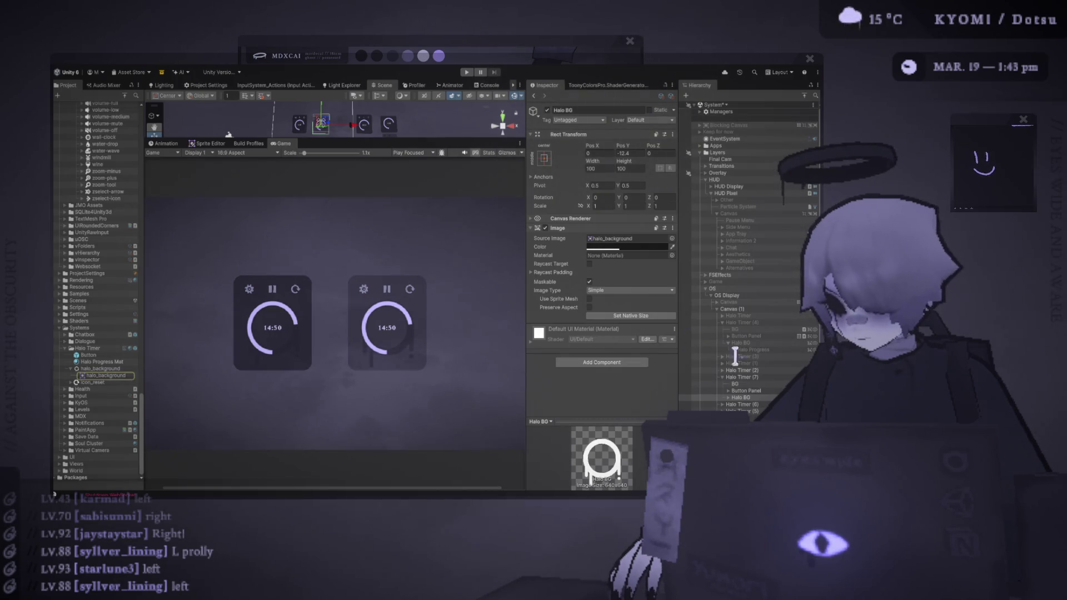
pyautogui.click(739, 398)
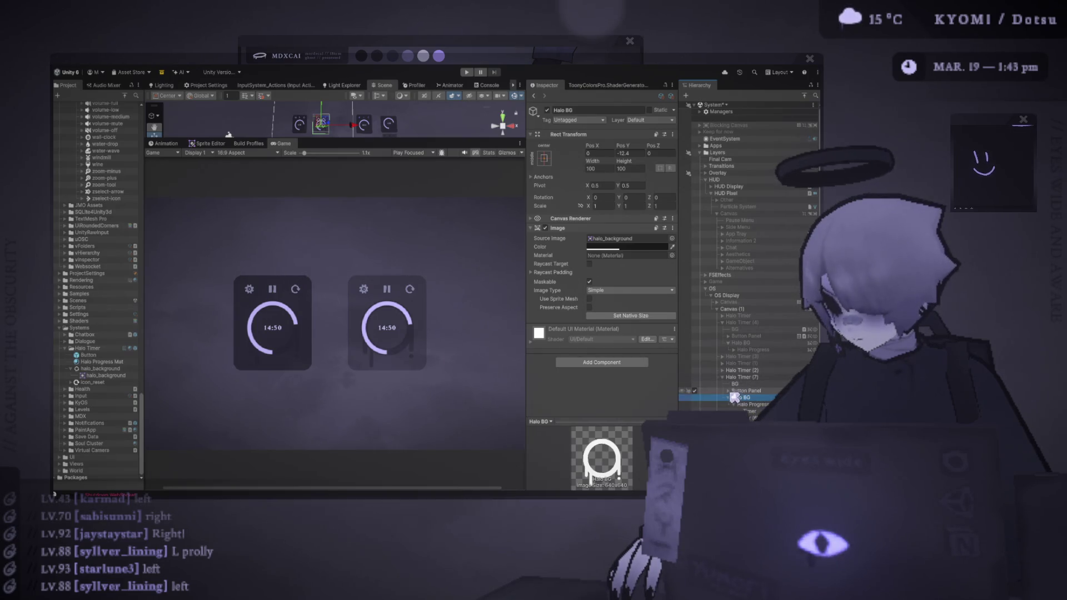
pyautogui.click(729, 391)
pyautogui.click(742, 398)
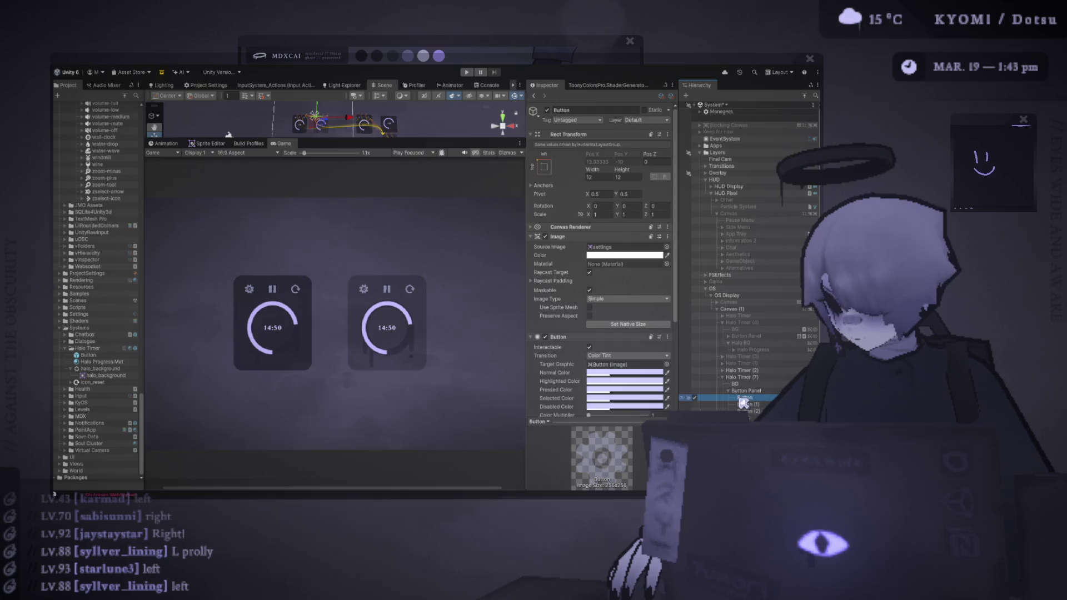
pyautogui.keyDown('shift'); pyautogui.click(745, 411); pyautogui.keyUp('shift')
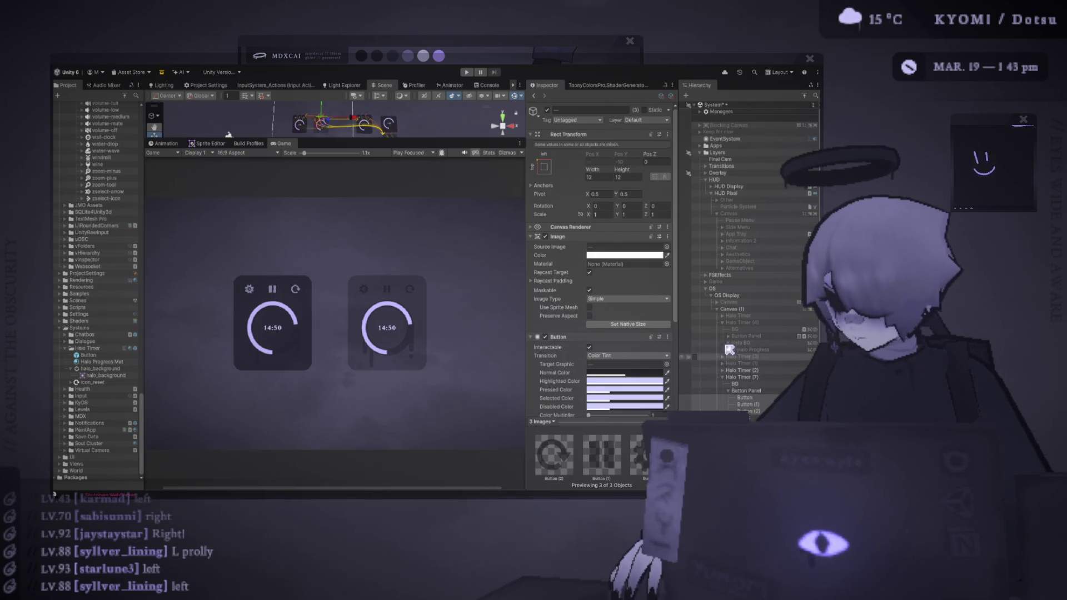
pyautogui.click(747, 350)
pyautogui.click(738, 342)
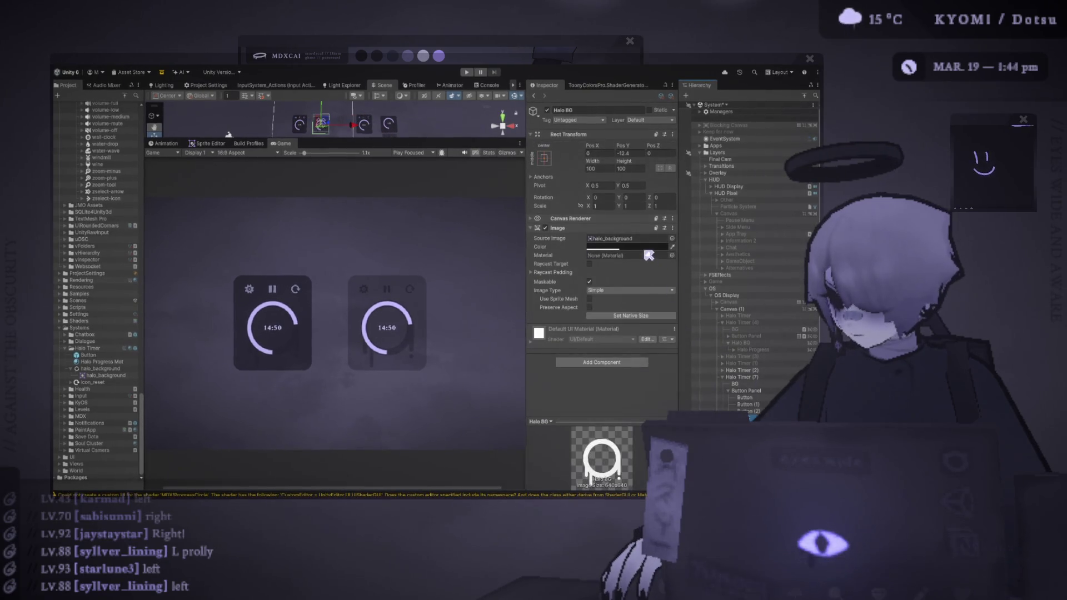
pyautogui.moveTo(734, 340)
pyautogui.mouseDown()
pyautogui.moveTo(704, 383)
pyautogui.moveTo(709, 346)
pyautogui.mouseUp()
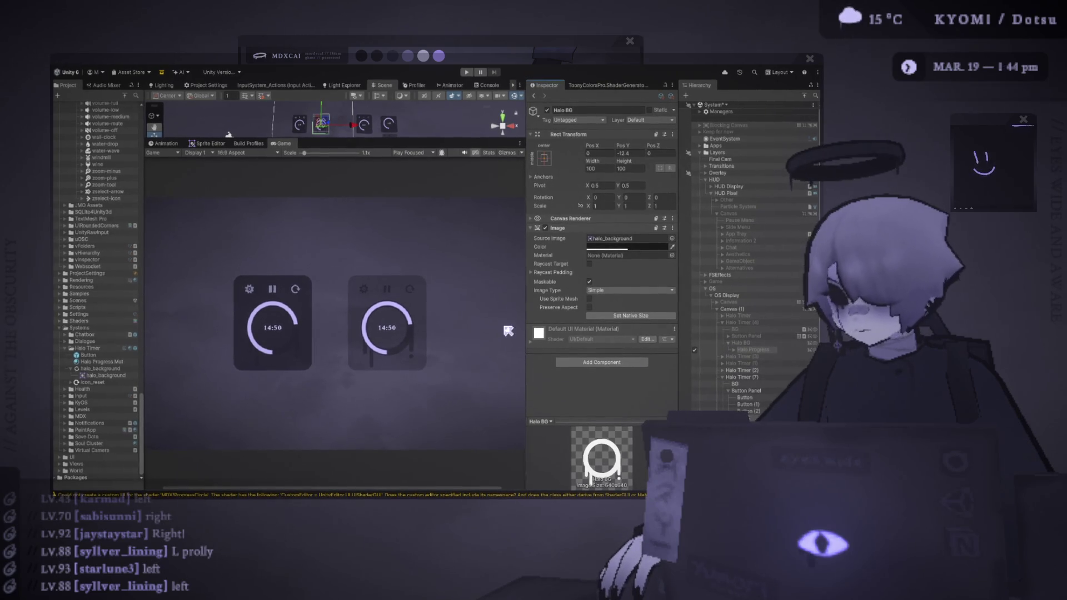
# - Raise the Game view Scale to 1.6x and widen the Game view
pyautogui.scroll(4, 377, 314)
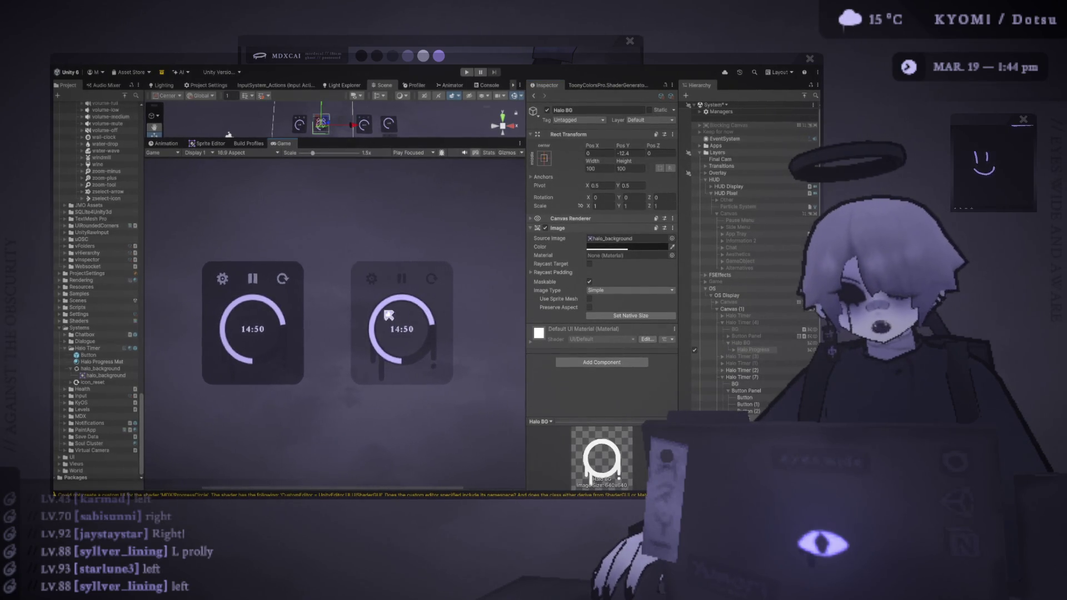
pyautogui.scroll(1, 383, 313)
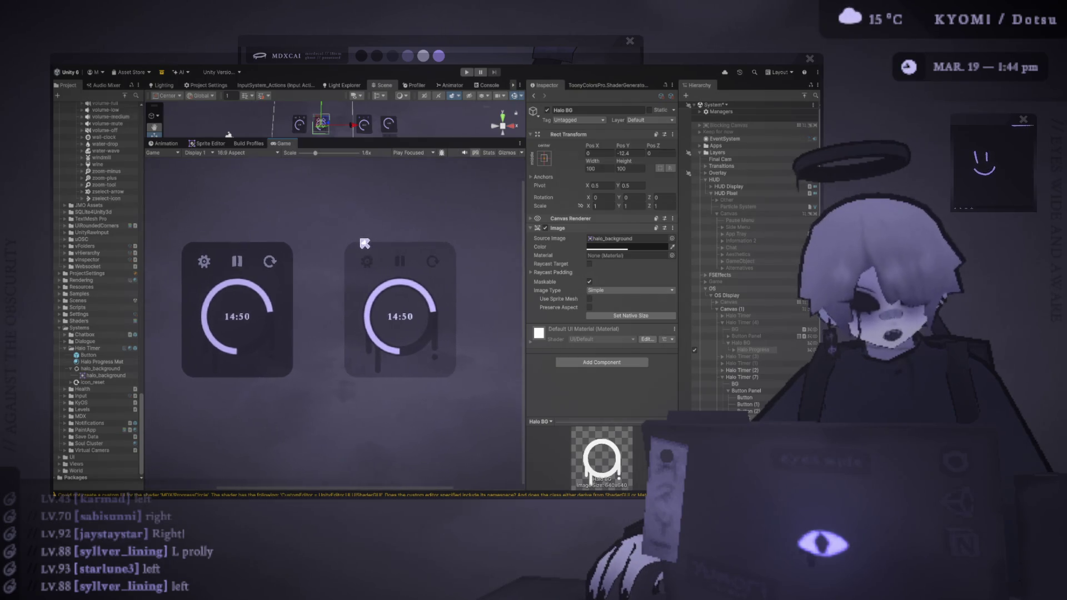
pyautogui.moveTo(526, 261)
pyautogui.mouseDown()
pyautogui.moveTo(621, 262)
pyautogui.moveTo(609, 262)
pyautogui.mouseUp()
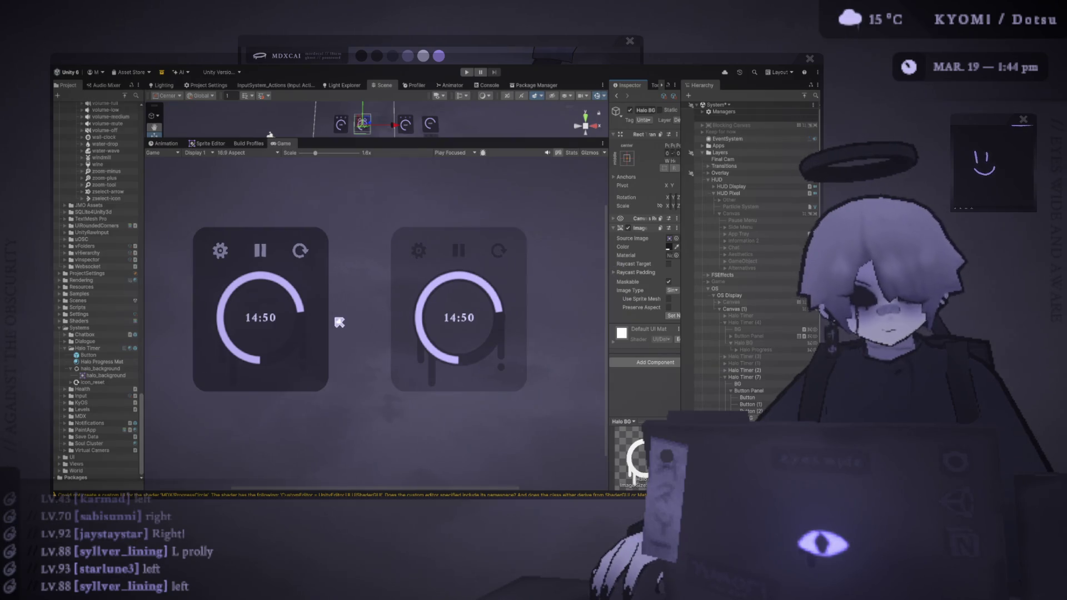
pyautogui.moveTo(837, 576)
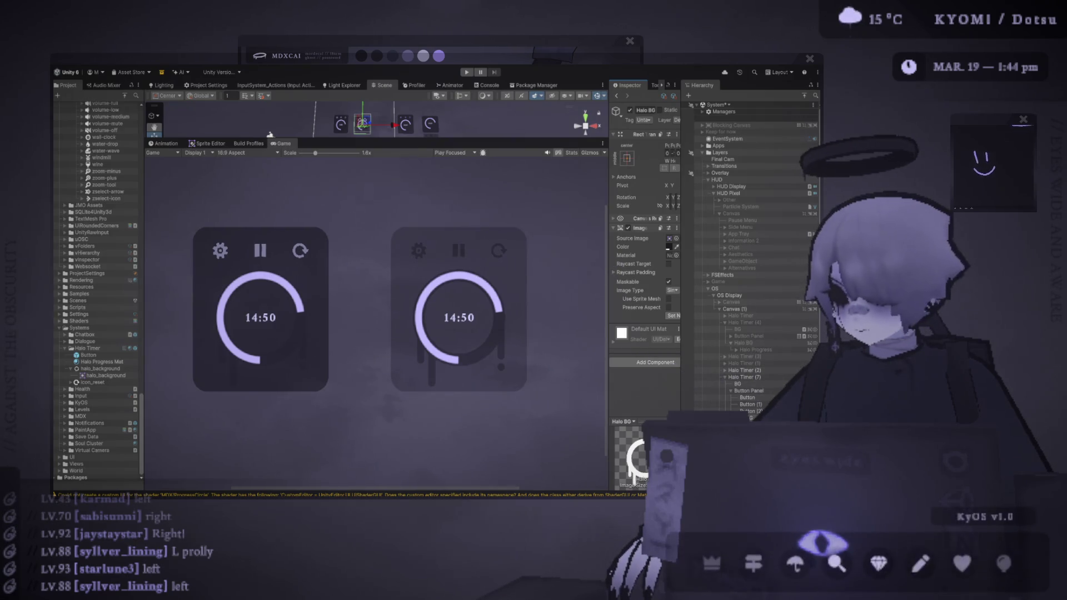
pyautogui.click(755, 384)
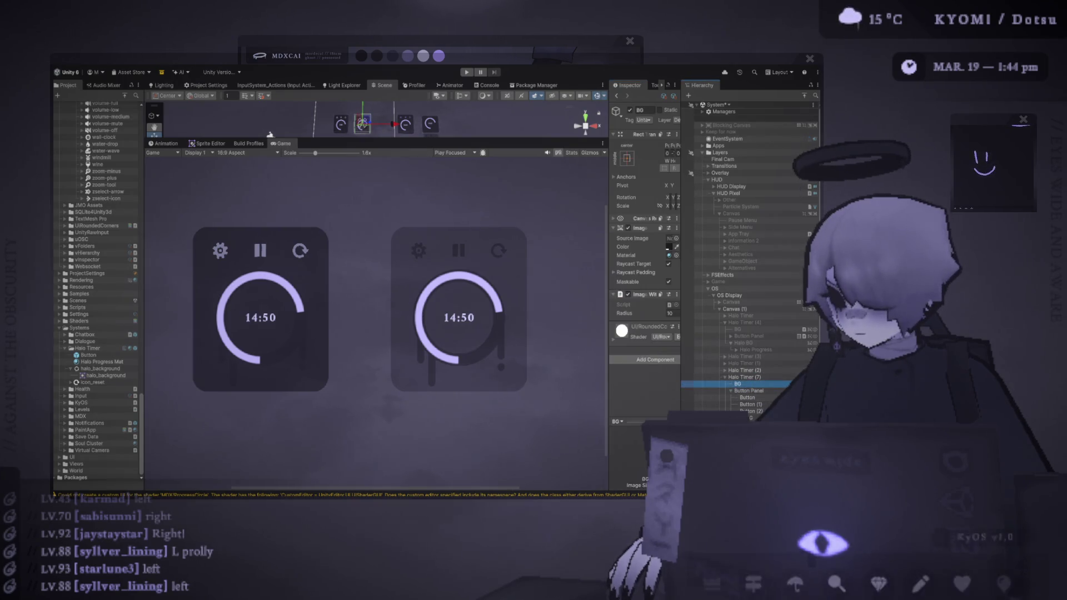
pyautogui.click(731, 390)
pyautogui.click(740, 398)
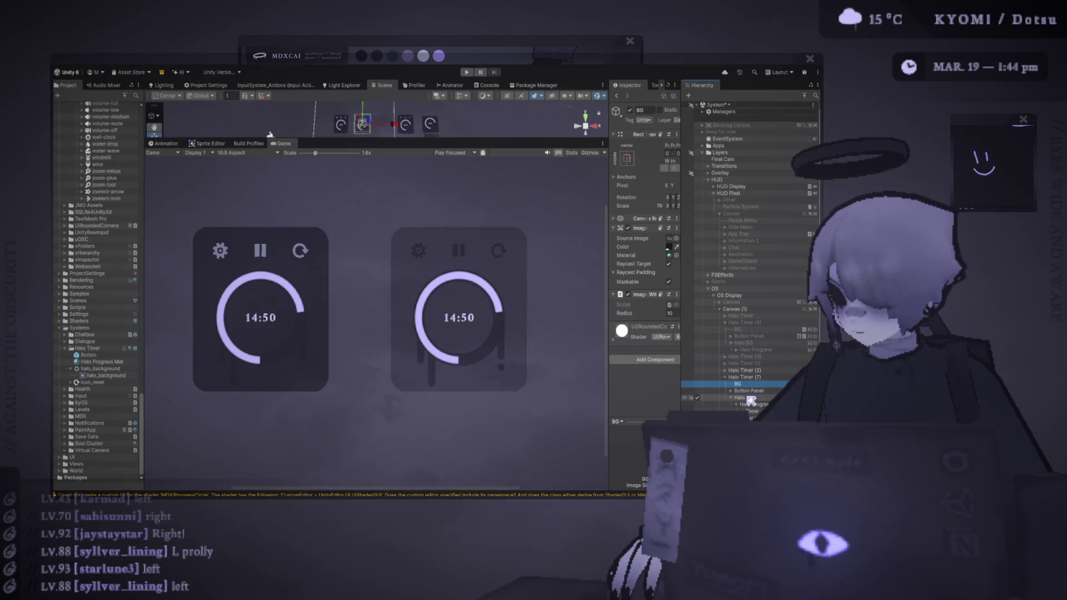
pyautogui.moveTo(362, 121)
pyautogui.mouseDown()
pyautogui.moveTo(368, 96)
pyautogui.moveTo(368, 107)
pyautogui.mouseUp()
pyautogui.hotkey('ctrl', 'z')
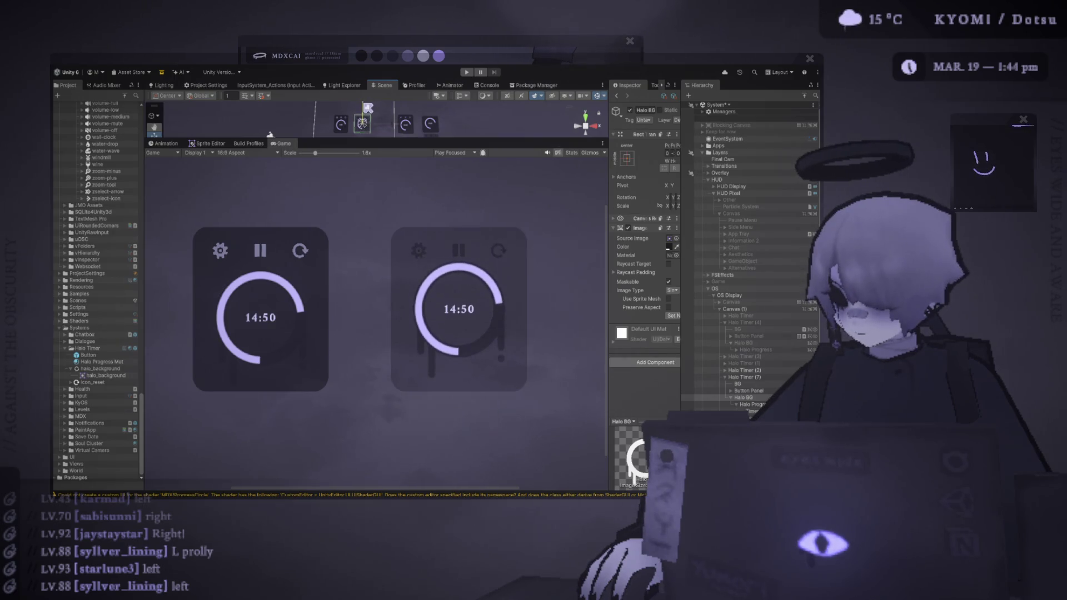
pyautogui.hotkey('ctrl', 'z')
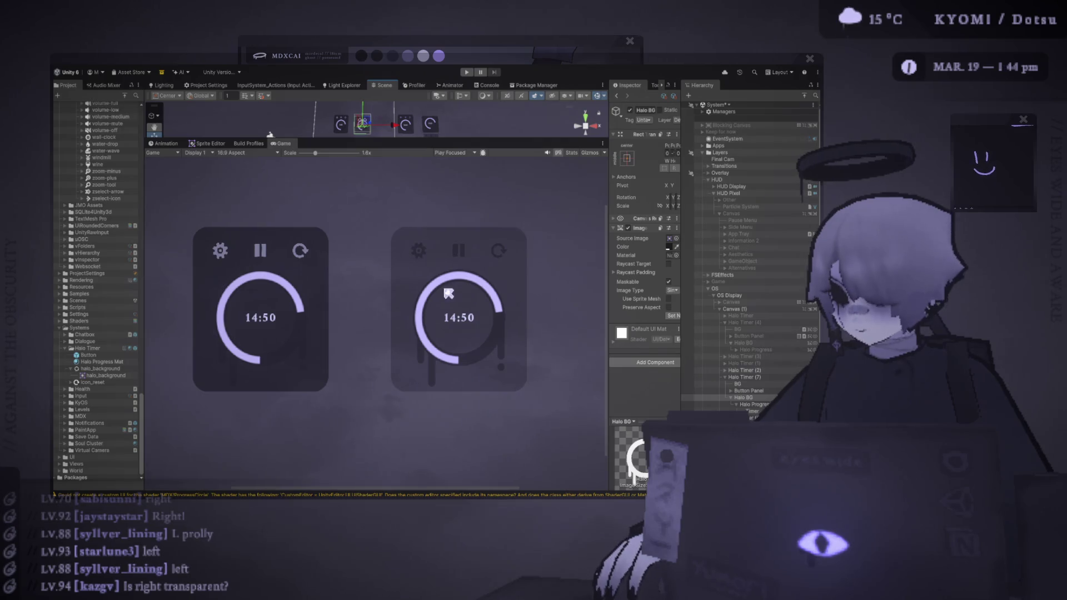
pyautogui.scroll(-2, 449, 293)
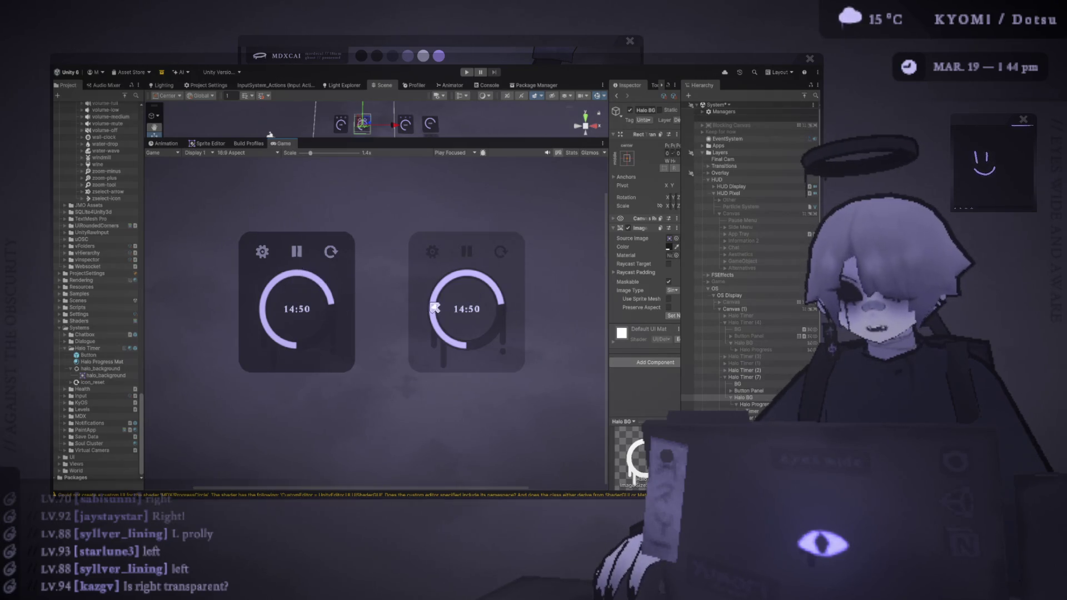
pyautogui.scroll(-2, 422, 309)
pyautogui.scroll(4, 396, 309)
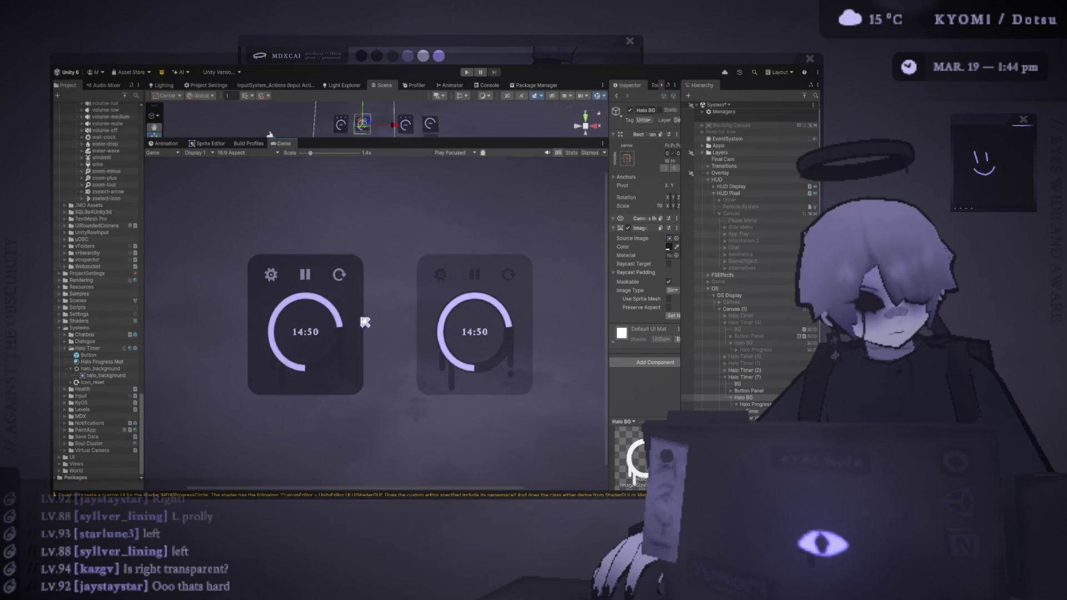
pyautogui.moveTo(352, 310); pyautogui.dragTo(321, 306)
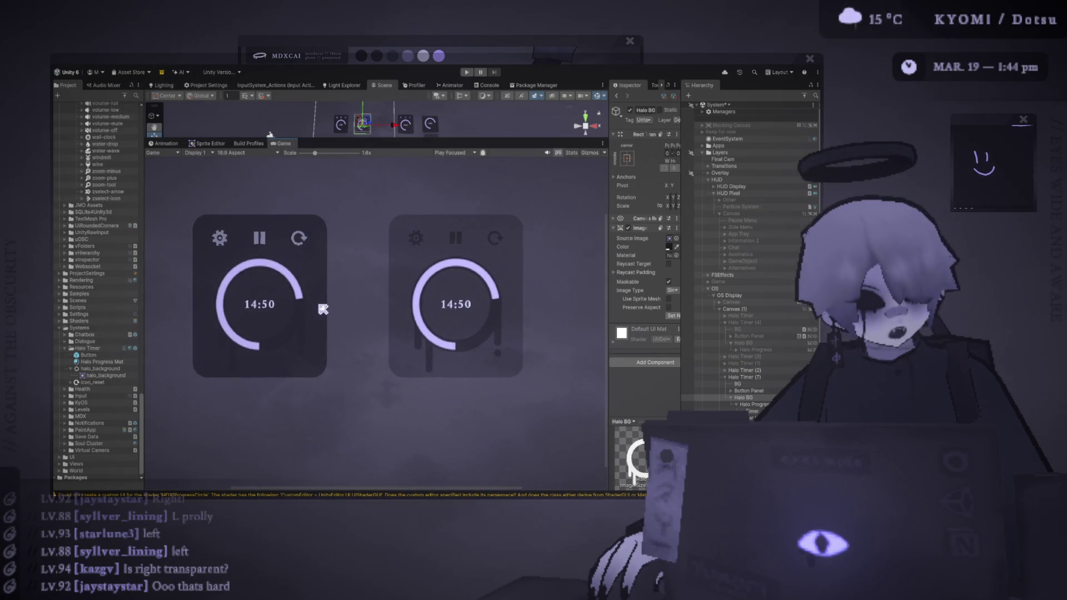
pyautogui.scroll(-4, 352, 289)
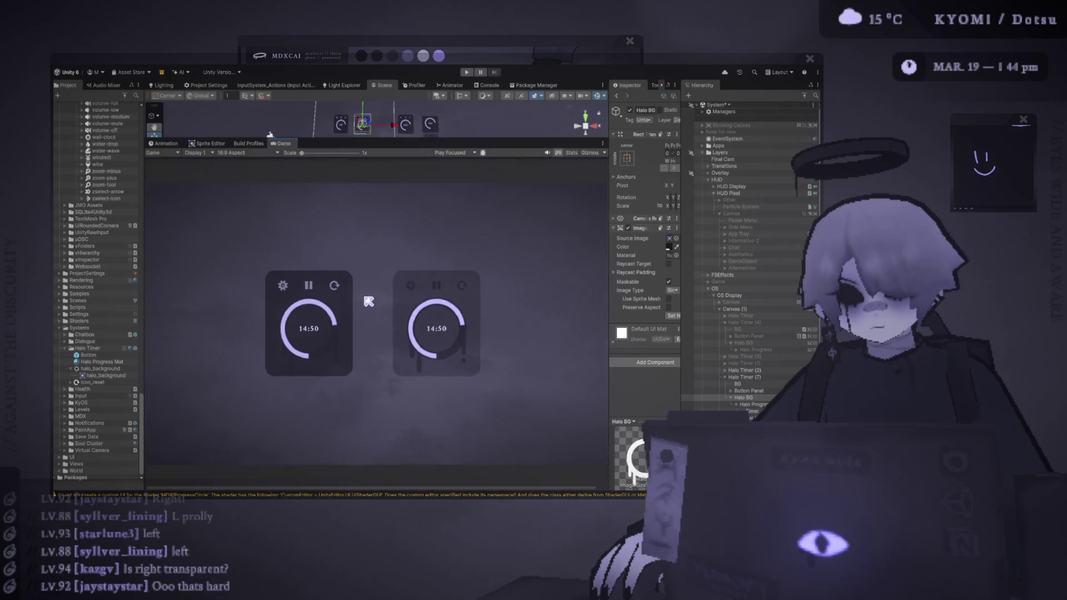
pyautogui.scroll(3, 367, 306)
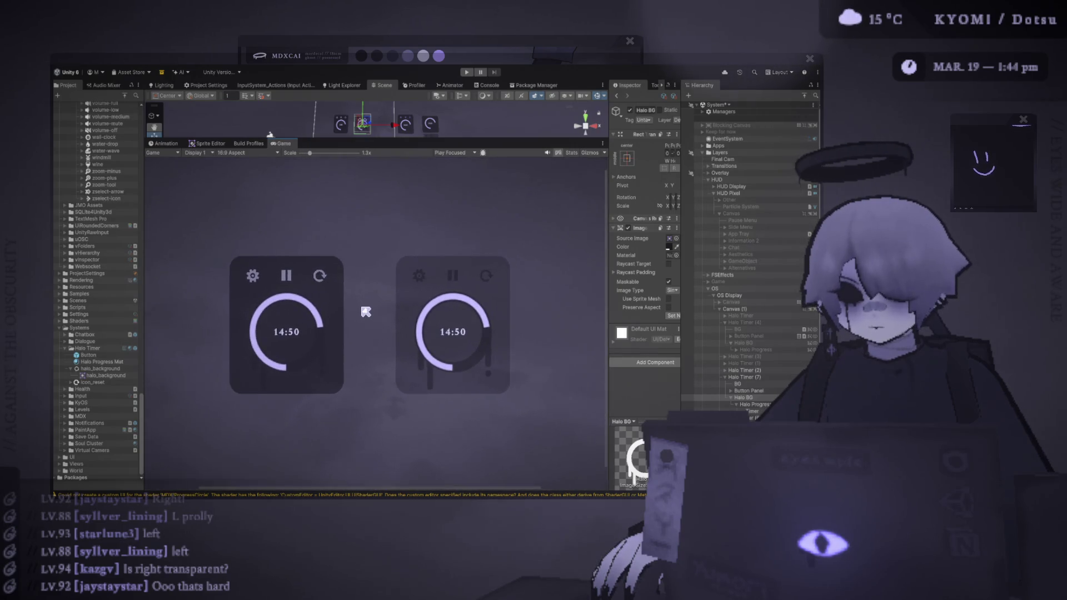
pyautogui.scroll(-3, 365, 312)
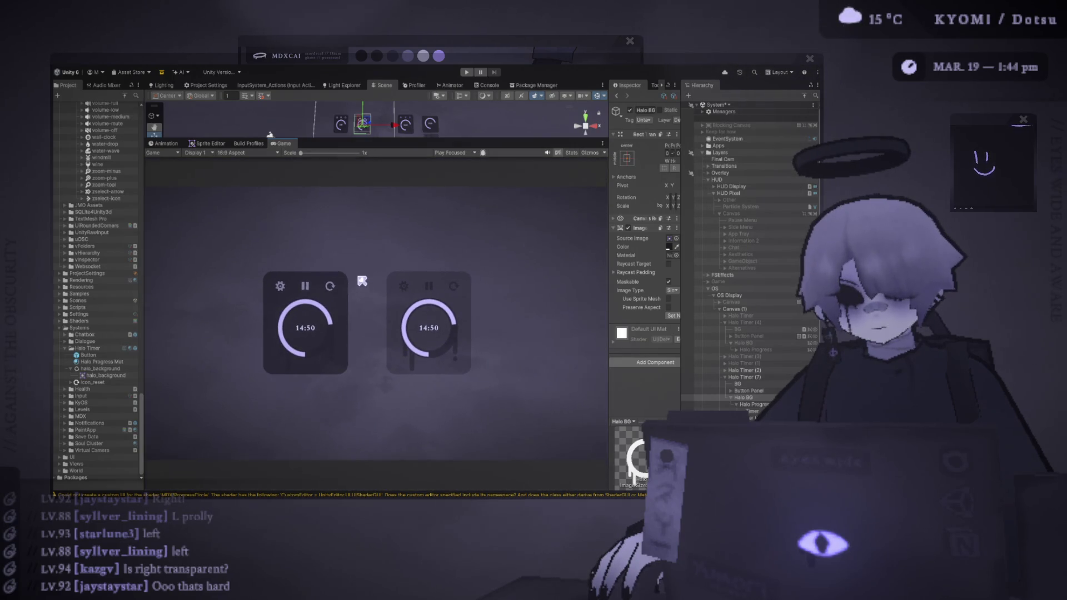
pyautogui.scroll(2, 362, 281)
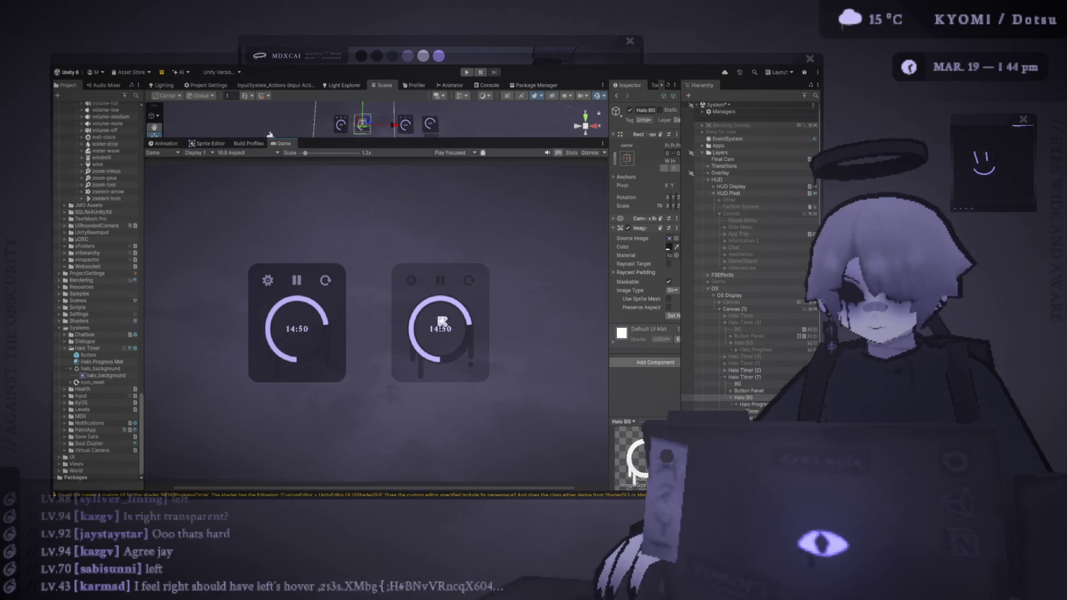
pyautogui.scroll(-2, 374, 332)
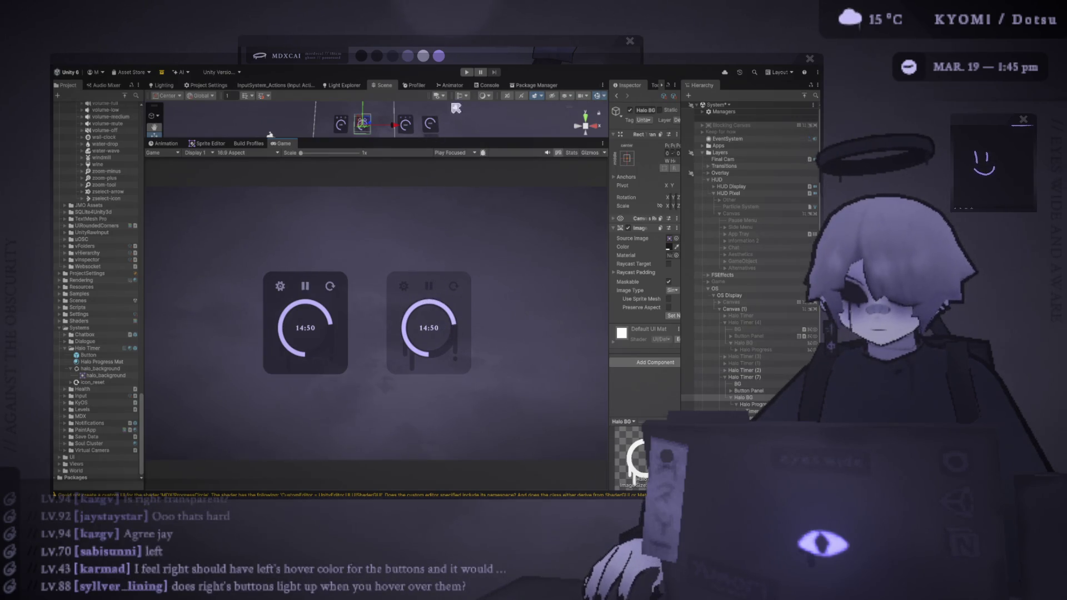
# - Enter Play mode to preview the two 14:50 halo timer cards live
pyautogui.click(467, 73)
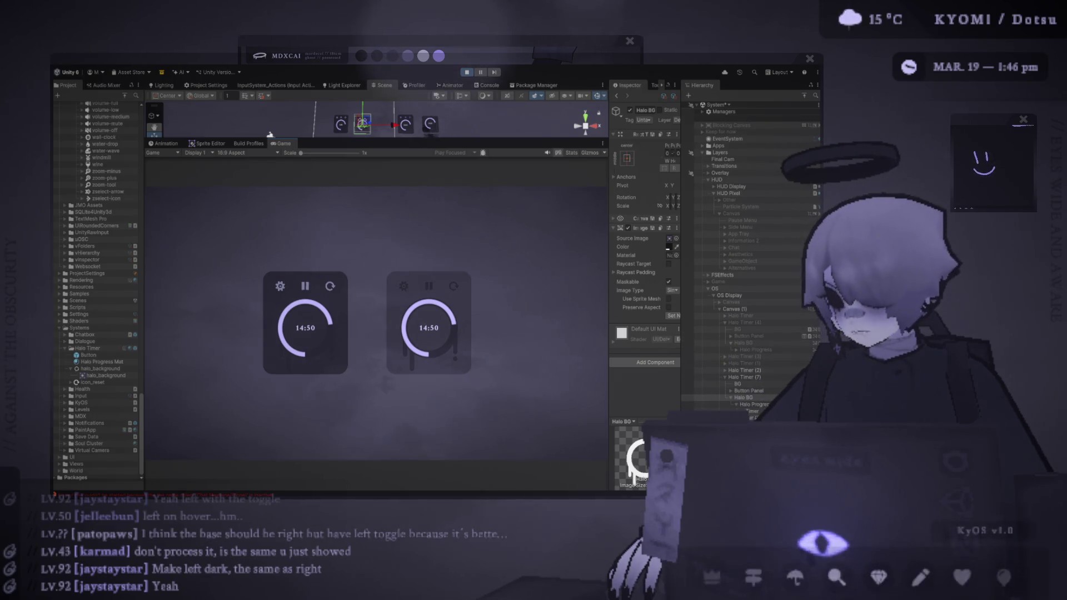
# - Set the Highlighted Color of Halo Timer (7)'s Button, Button (1) and Button (2) to light lavender
pyautogui.click(731, 392)
pyautogui.click(735, 396)
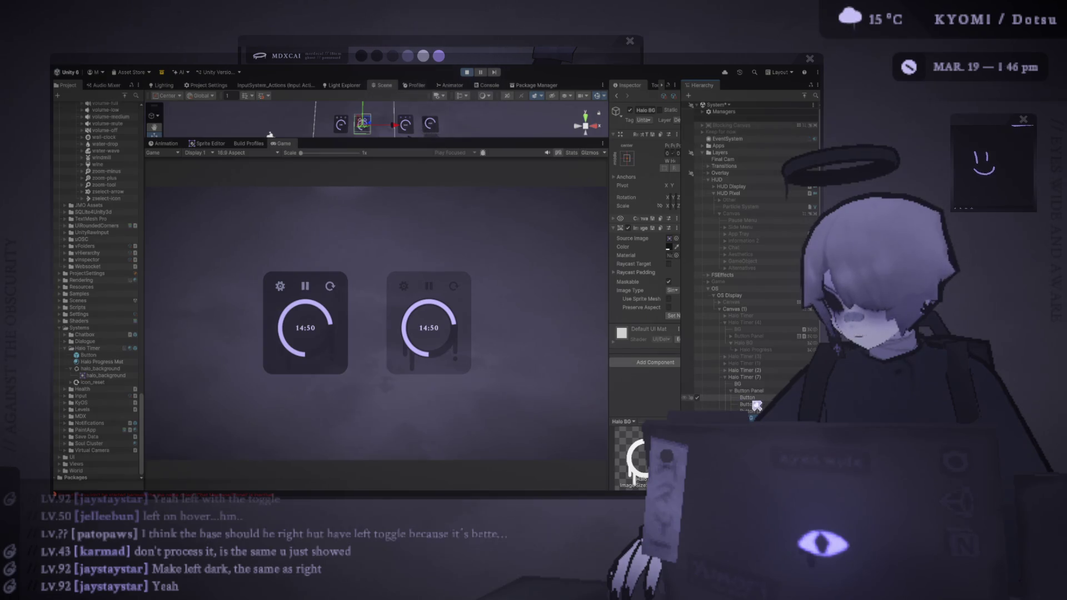
pyautogui.keyDown('shift'); pyautogui.click(748, 412); pyautogui.keyUp('shift')
pyautogui.moveTo(610, 331); pyautogui.dragTo(498, 329)
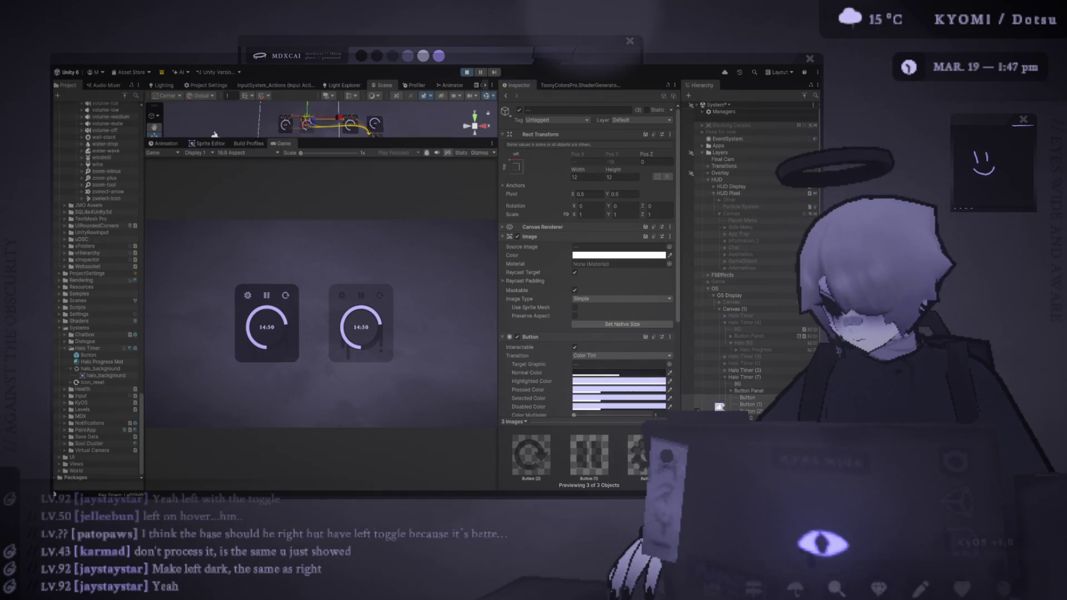
pyautogui.press('Return')
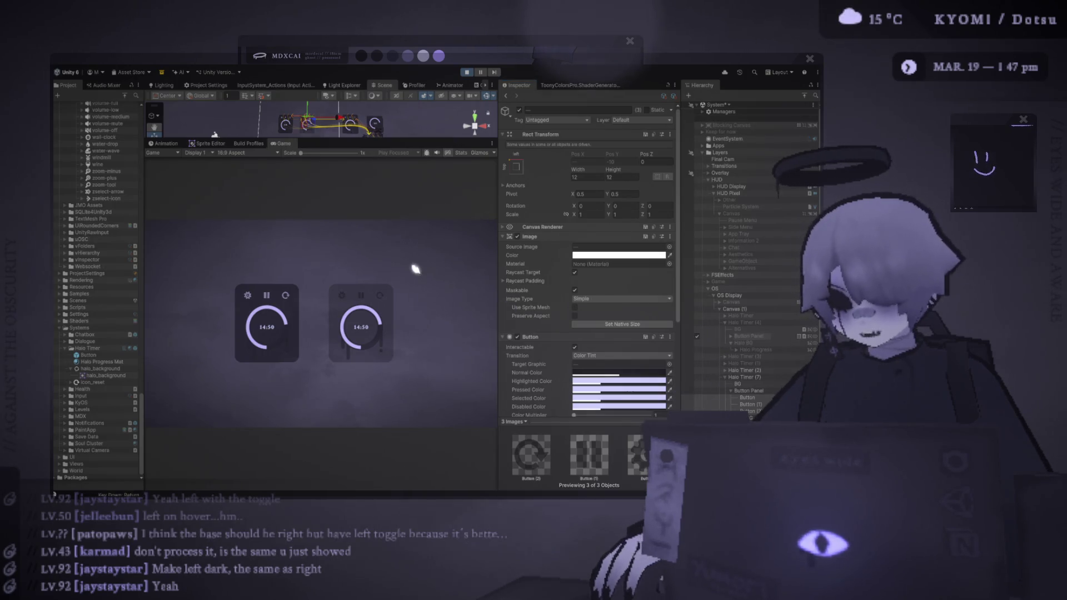
pyautogui.moveTo(301, 152); pyautogui.dragTo(316, 153)
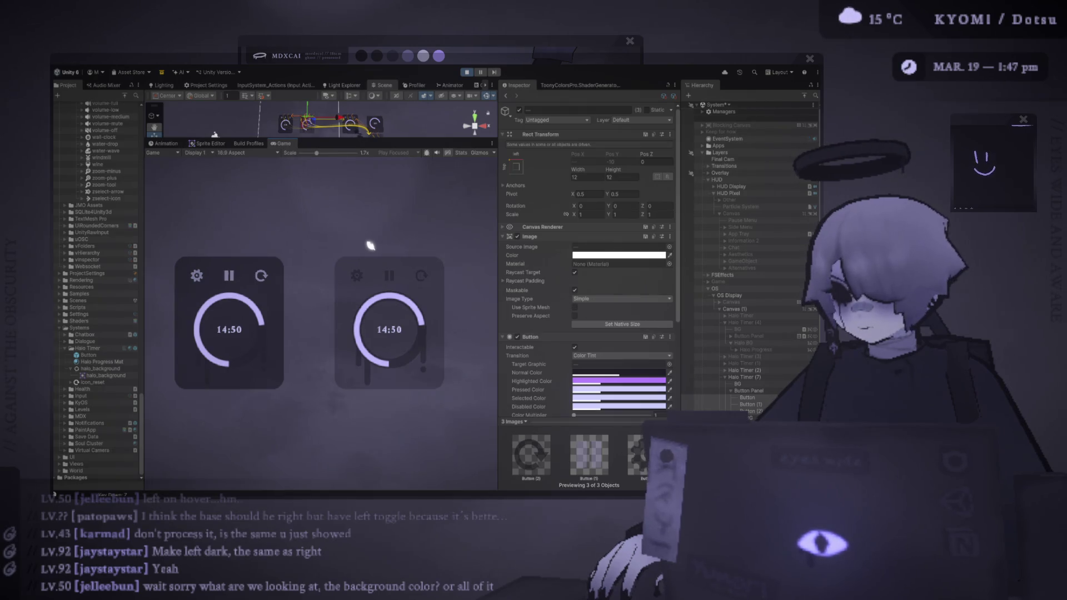
pyautogui.click(540, 382)
pyautogui.hotkey('ctrl', 'v')
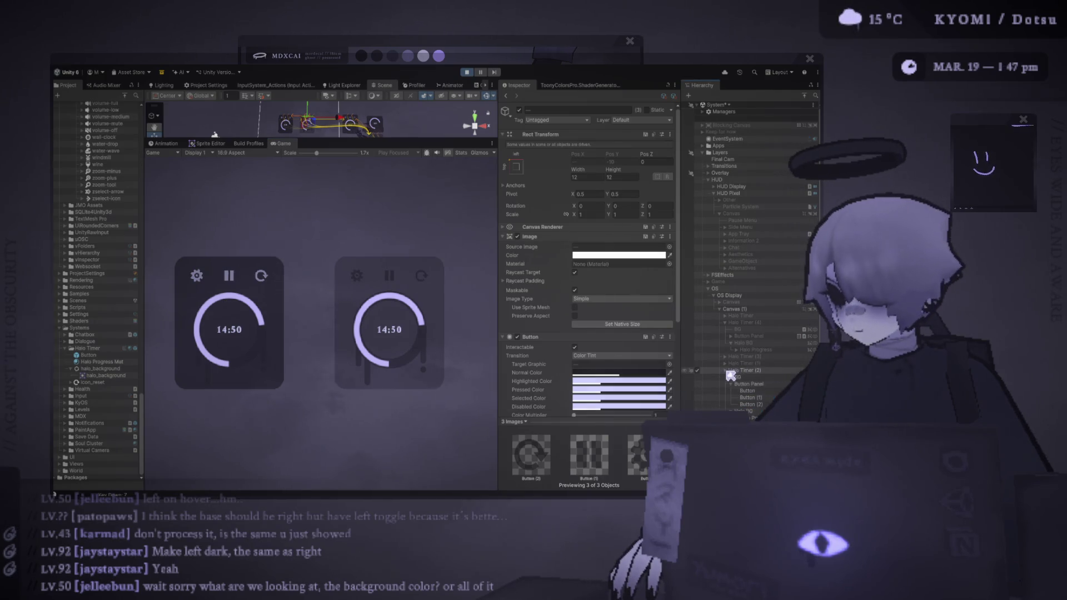
# - Give Halo Timer (2)'s Button, Button (1) and Button (2) a dark Normal Color
pyautogui.click(739, 378)
pyautogui.click(748, 392)
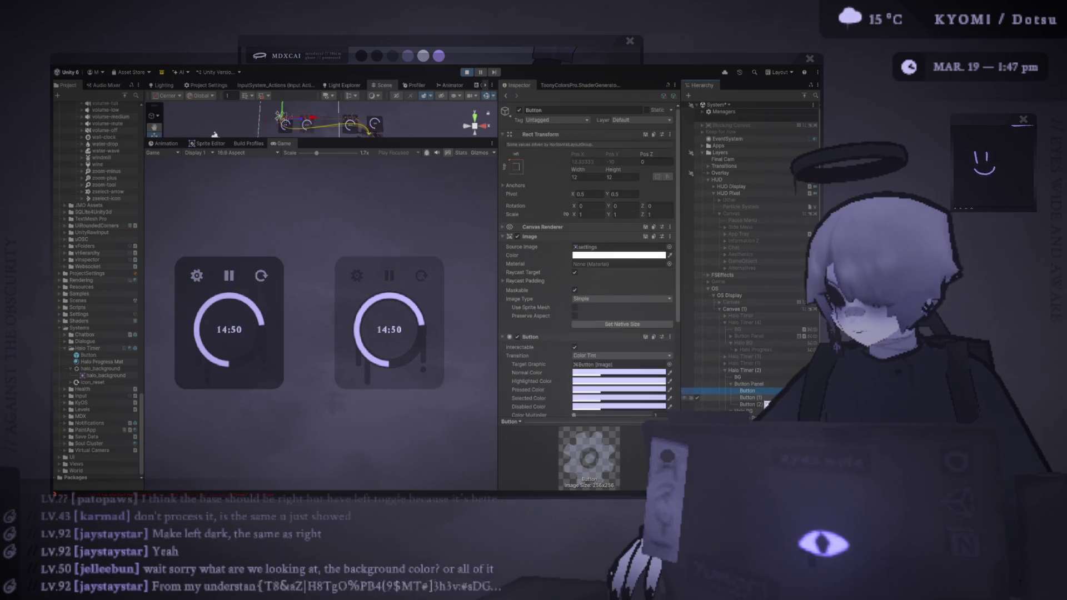
pyautogui.keyDown('shift'); pyautogui.click(751, 404); pyautogui.keyUp('shift')
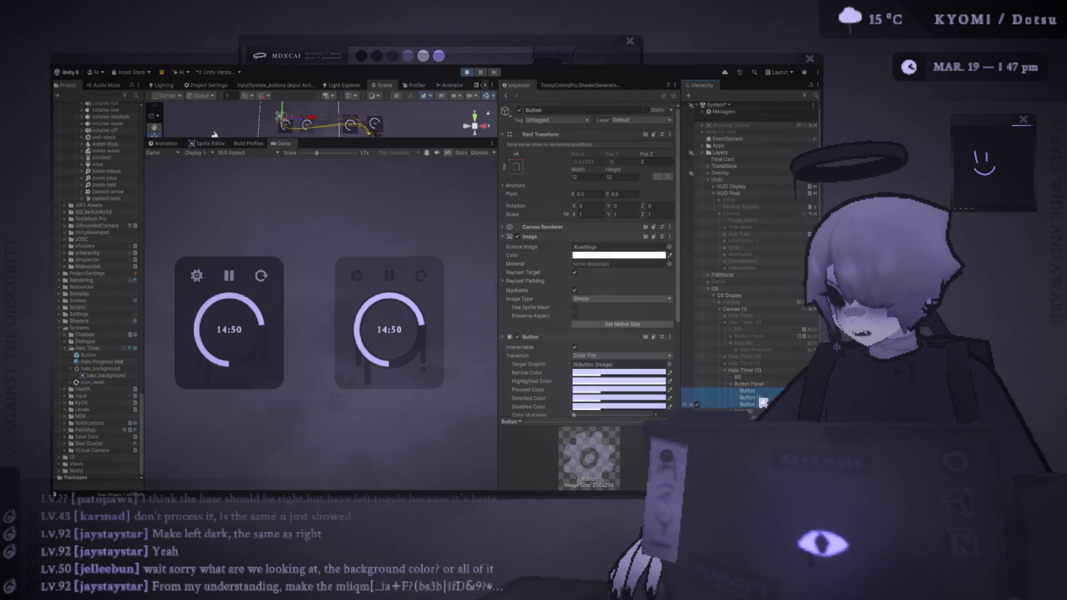
pyautogui.click(631, 373)
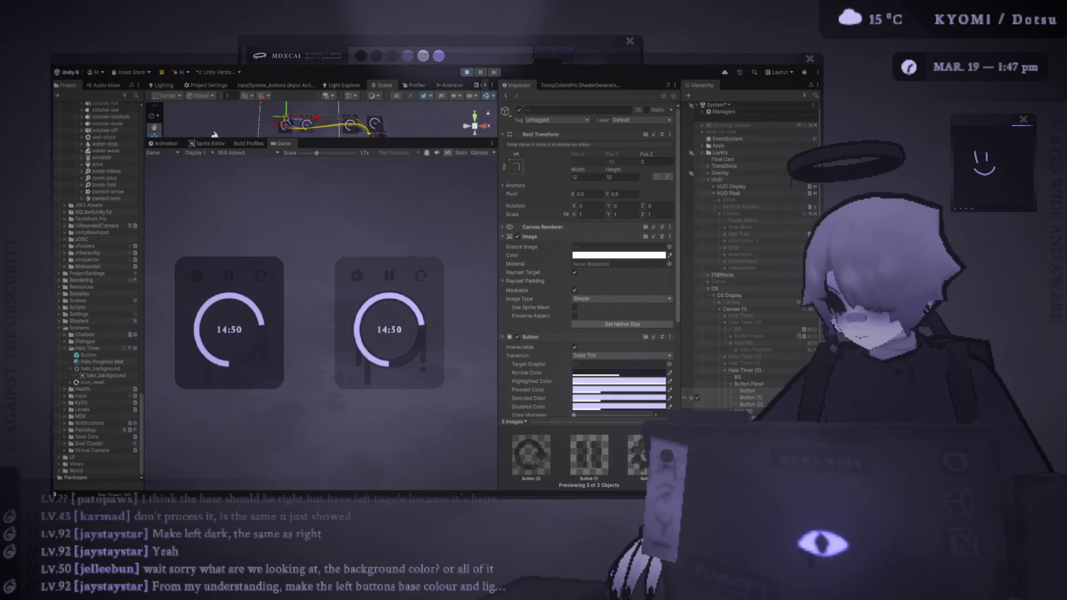
pyautogui.click(745, 411)
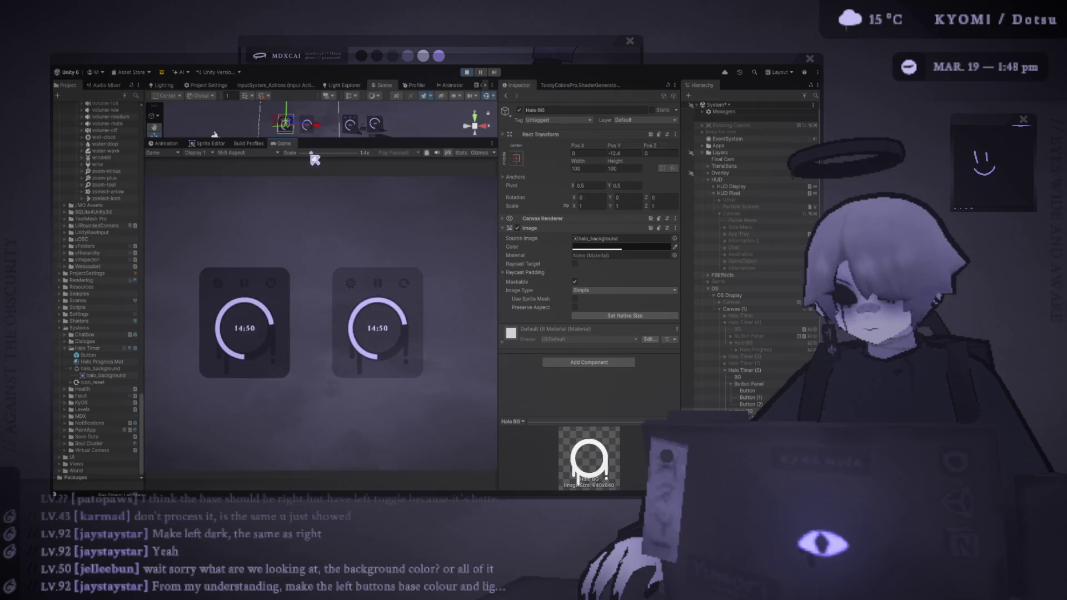
pyautogui.scroll(-2, 309, 158)
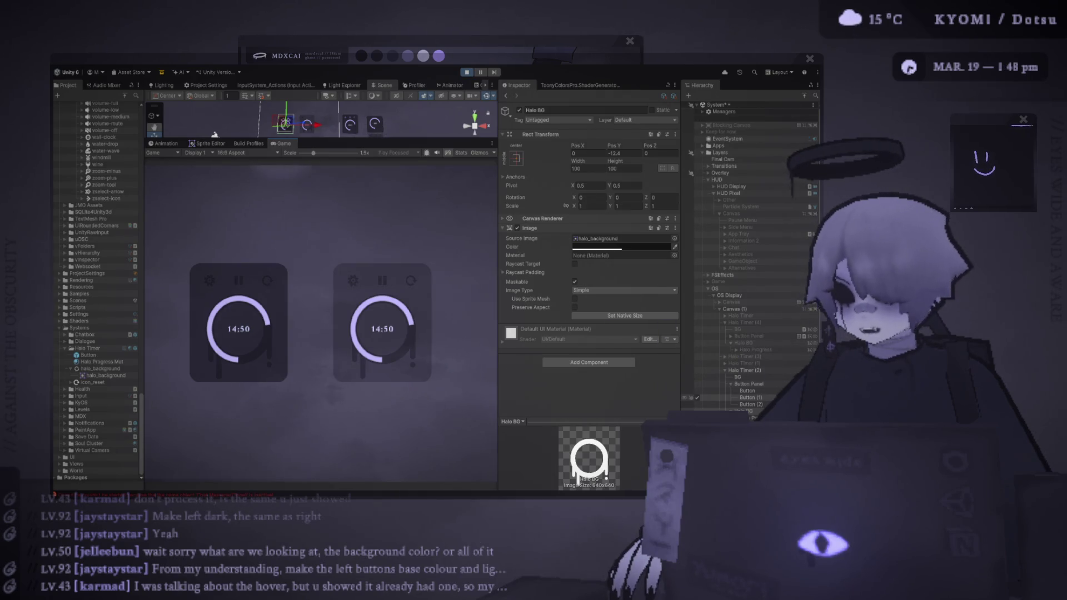
# - Paste the lavender Normal Color back onto the left card's three buttons
pyautogui.click(751, 404)
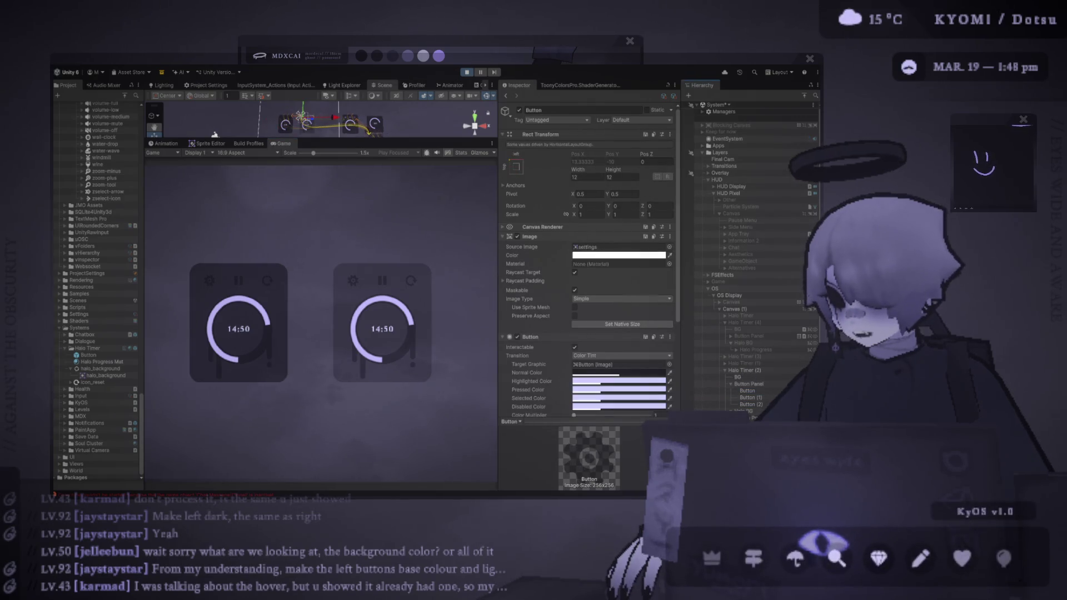
pyautogui.keyDown('shift'); pyautogui.click(747, 391); pyautogui.keyUp('shift')
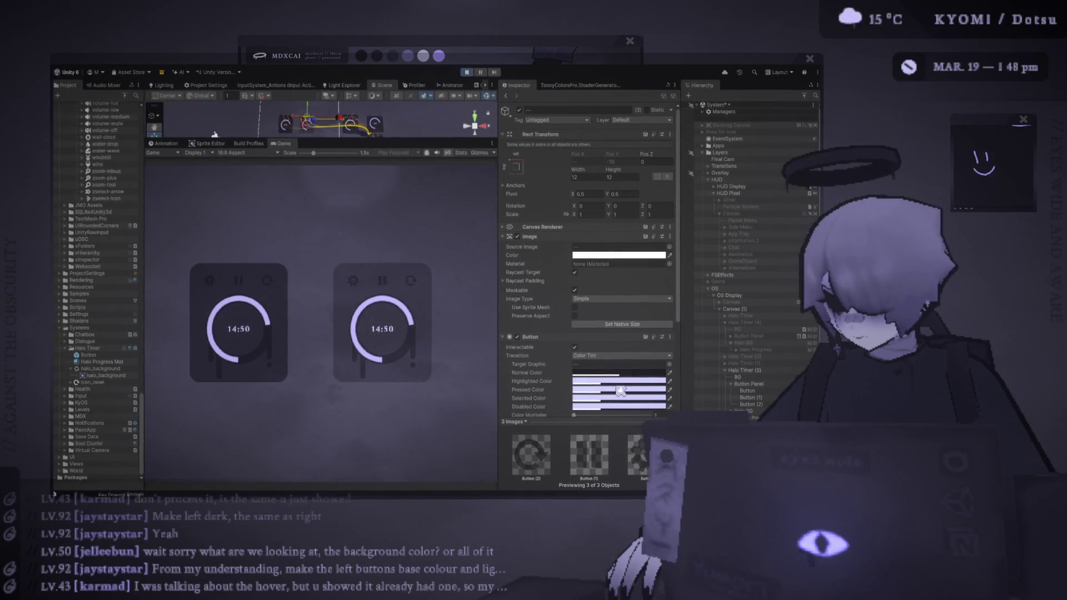
pyautogui.hotkey('ctrl', 'v')
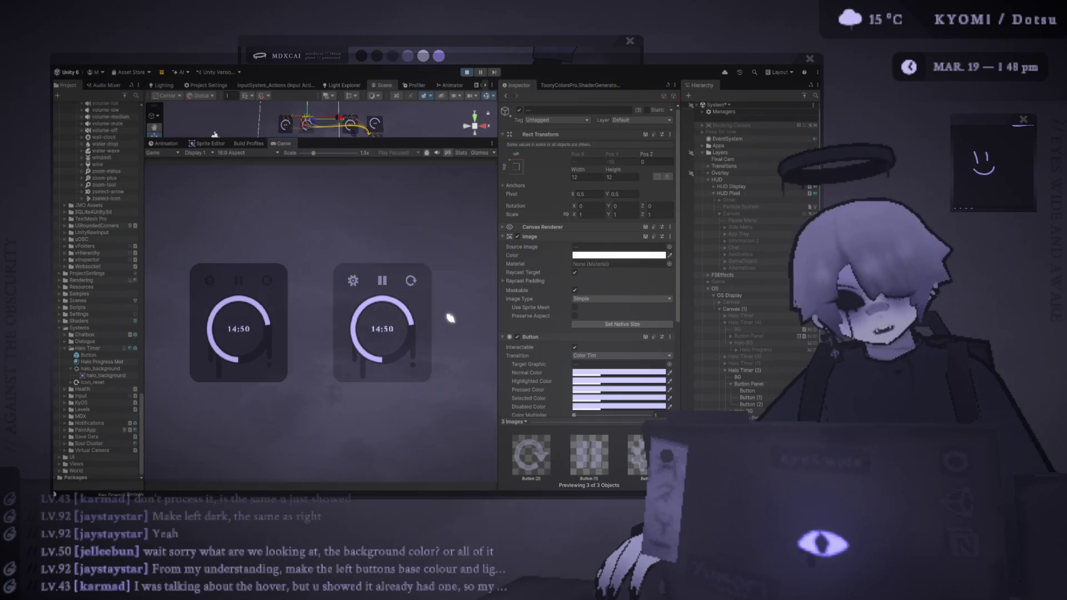
pyautogui.moveTo(313, 153)
pyautogui.mouseDown()
pyautogui.moveTo(302, 155)
pyautogui.moveTo(315, 154)
pyautogui.mouseUp()
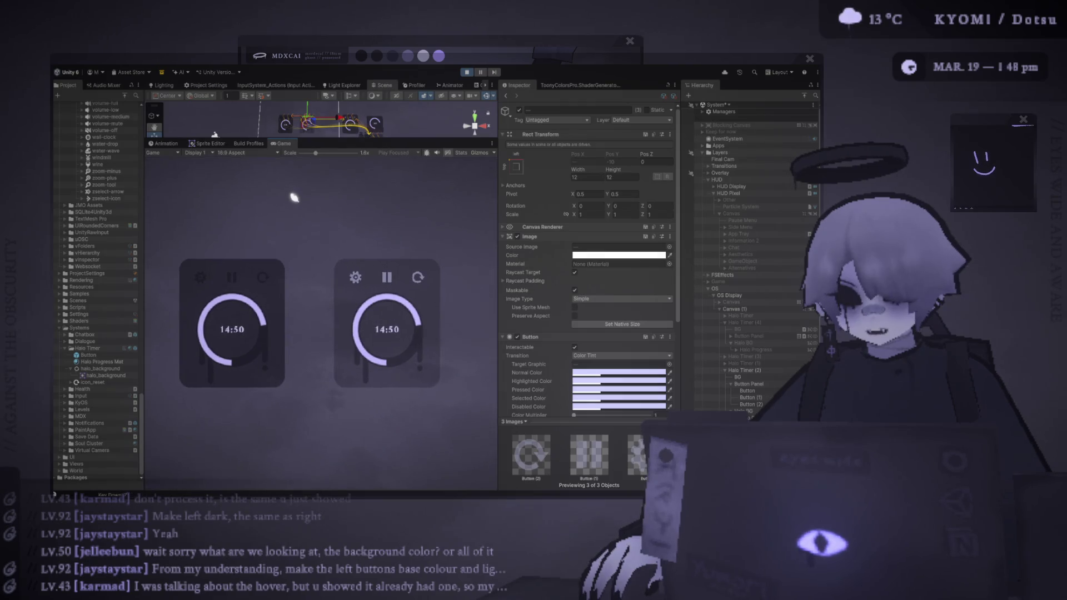
# - Undo the recent edits to restore the left card's dark Halo BG, and set Game view Scale to 1.3x
pyautogui.hotkey('ctrl', 'z')
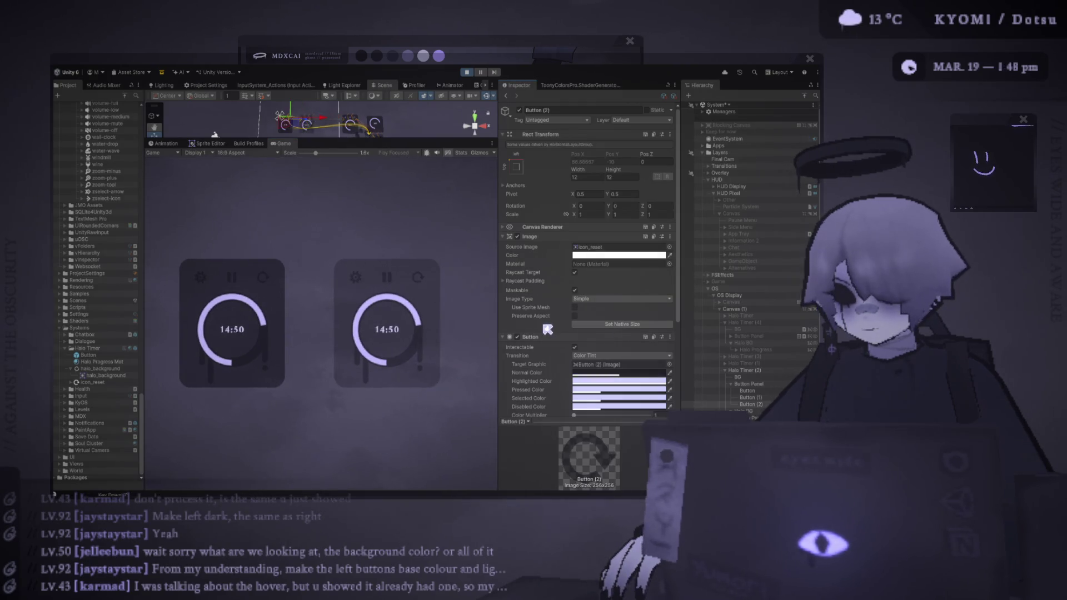
pyautogui.hotkey('ctrl', 'z')
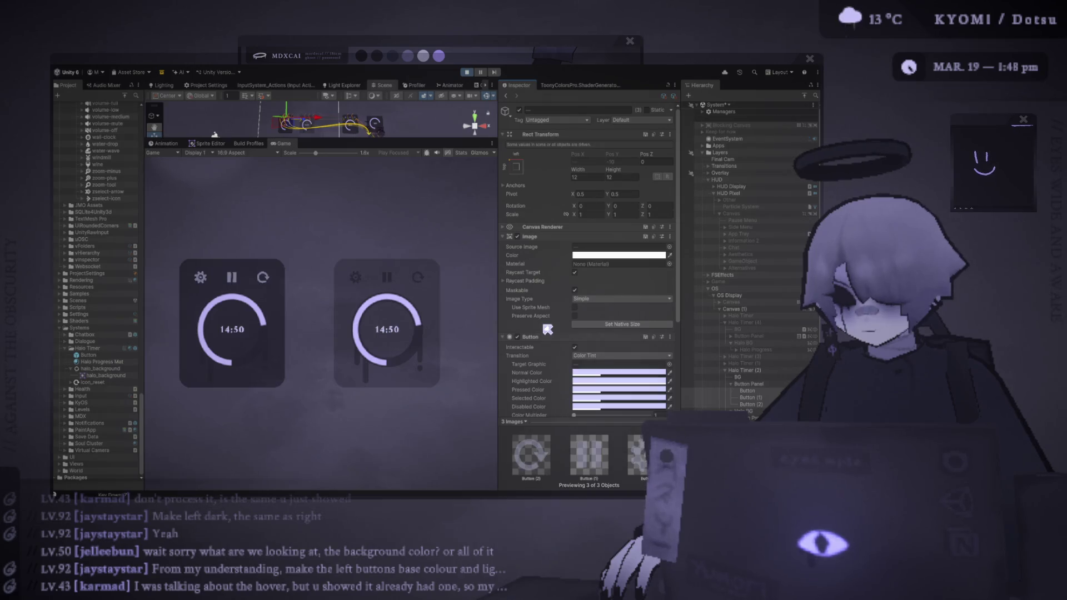
pyautogui.hotkey('ctrl', 'z')
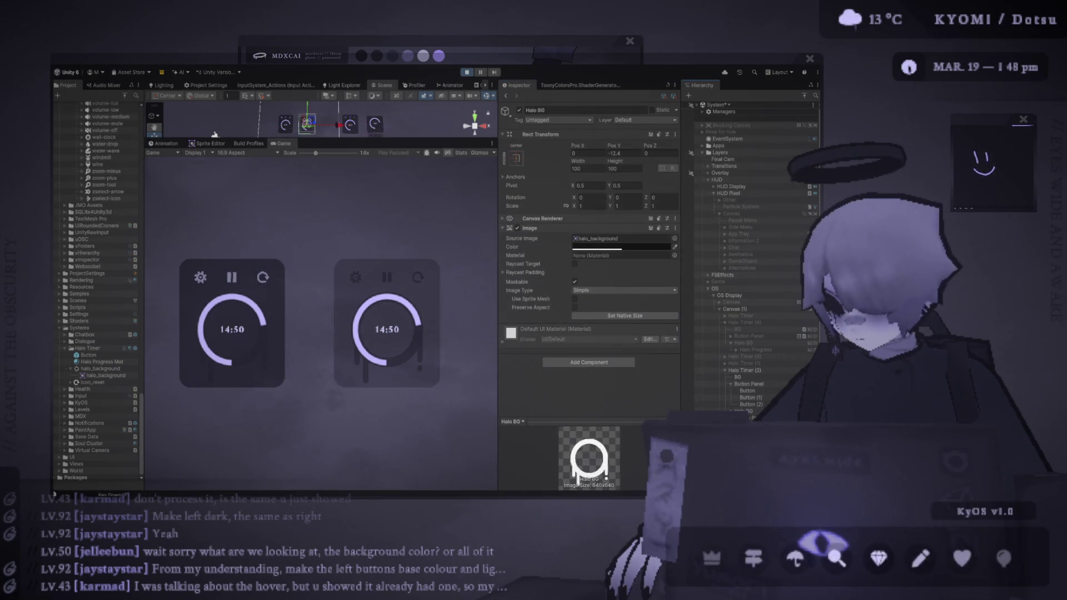
pyautogui.hotkey('ctrl', 'z')
pyautogui.hotkey('ctrl', 'z')
pyautogui.hotkey('ctrl', 'z')
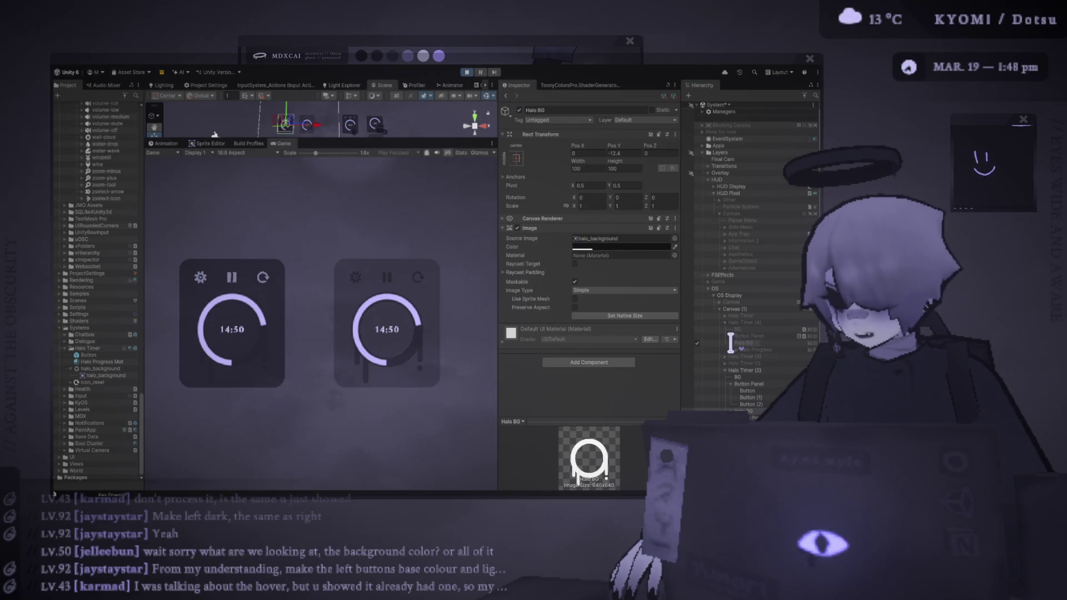
pyautogui.hotkey('ctrl', 'z')
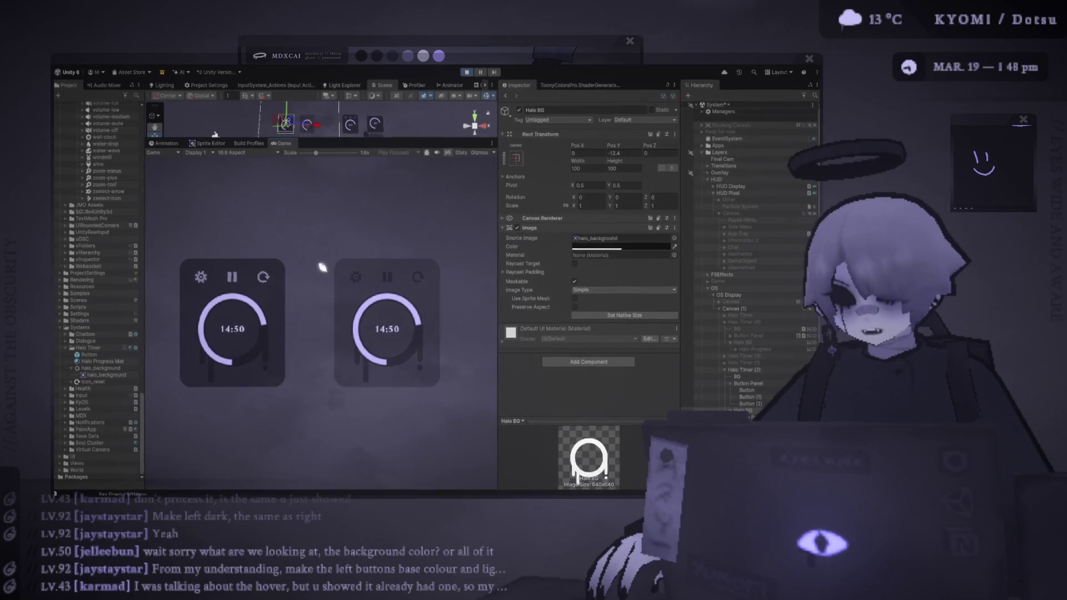
pyautogui.moveTo(316, 153); pyautogui.dragTo(308, 153)
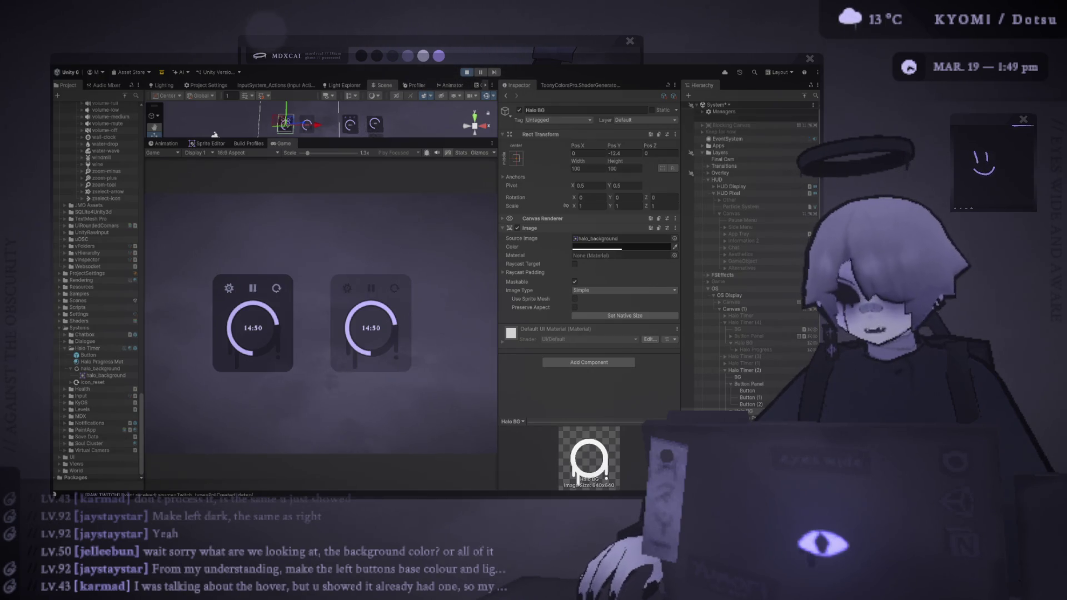
# - Zoom the Game view to 1.5x and resize the panels to widen the Game view, Inspector and Hierarchy
pyautogui.moveTo(308, 153); pyautogui.dragTo(314, 158)
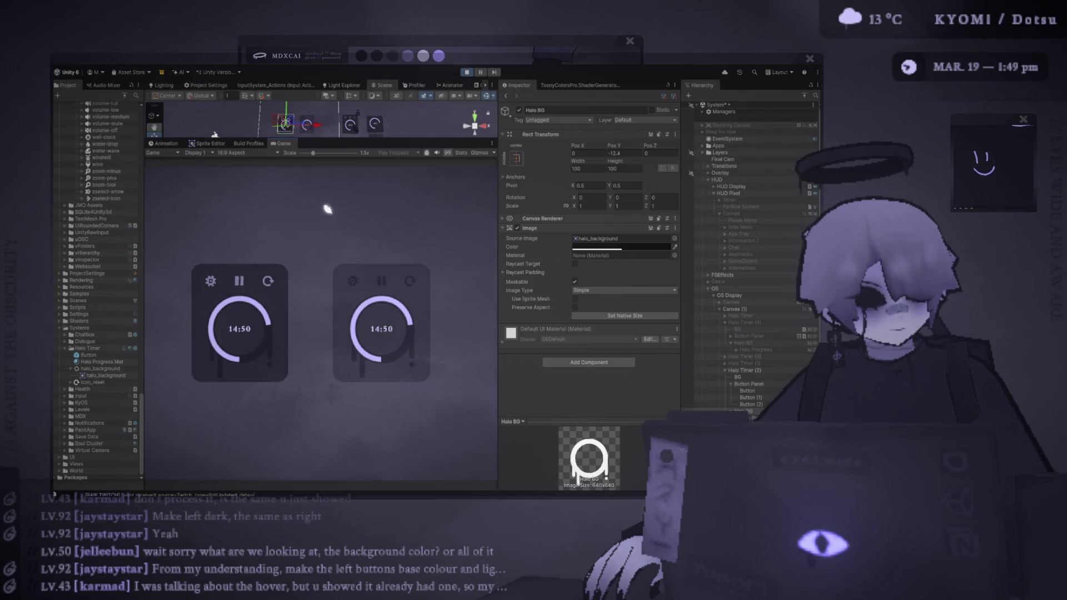
pyautogui.moveTo(498, 258); pyautogui.dragTo(738, 282)
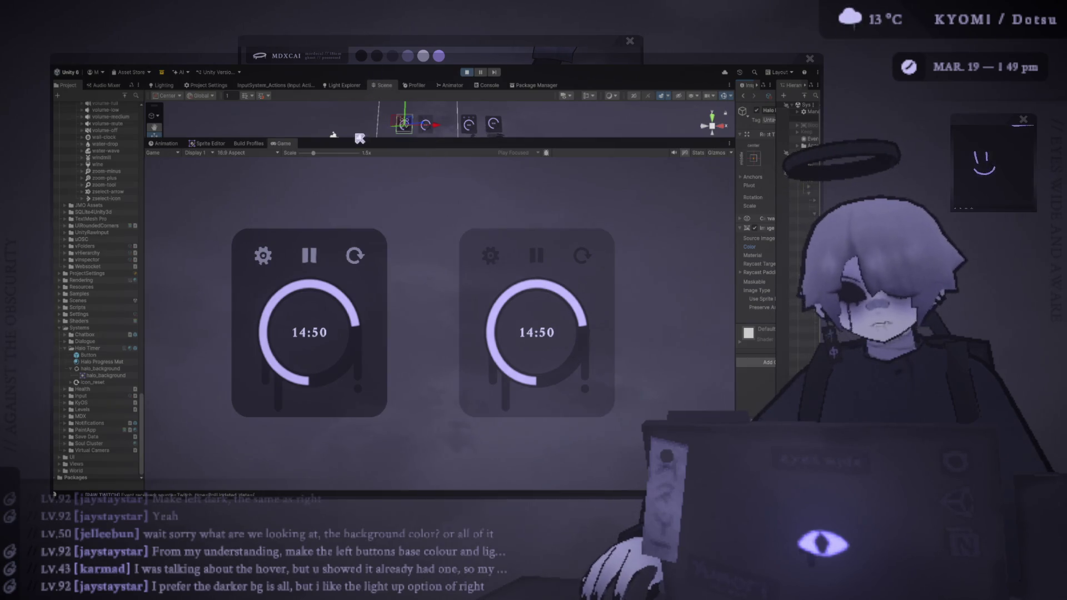
pyautogui.moveTo(736, 214); pyautogui.dragTo(649, 200)
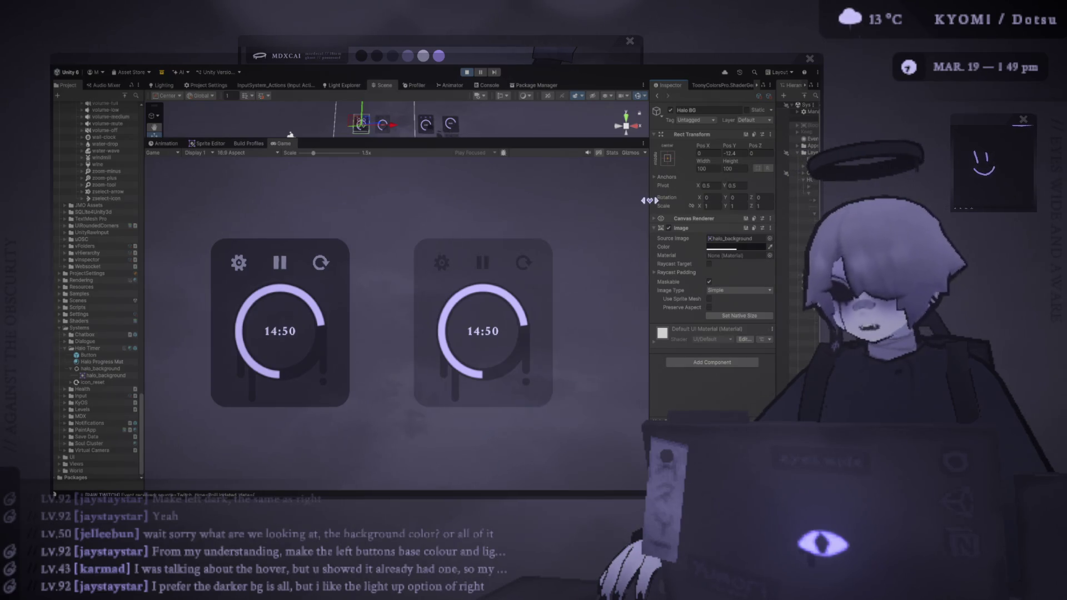
pyautogui.moveTo(656, 205); pyautogui.dragTo(589, 199)
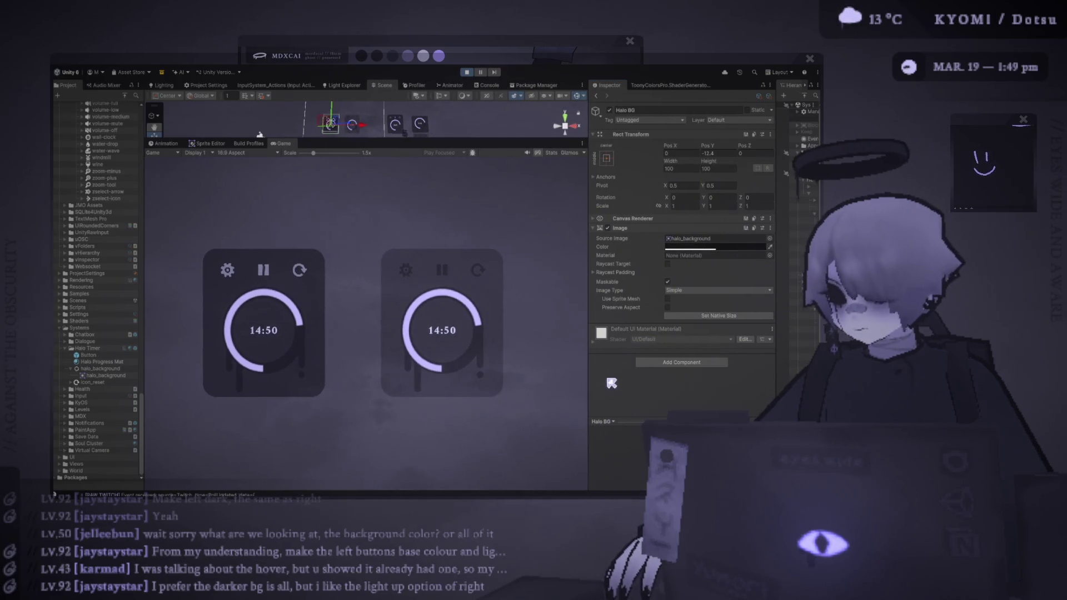
pyautogui.moveTo(771, 323); pyautogui.dragTo(679, 325)
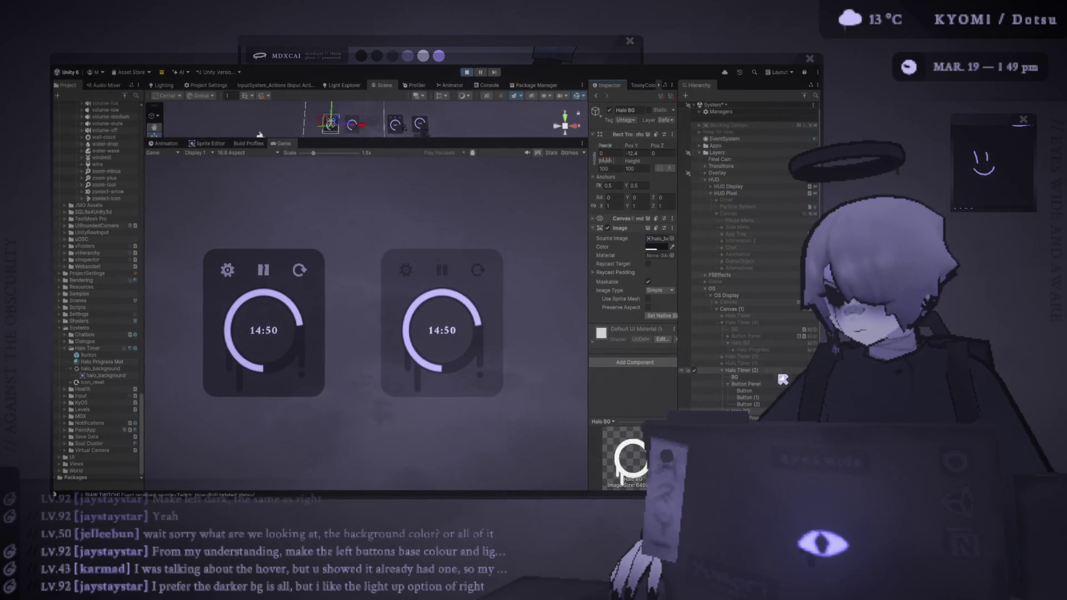
# - Delete the Source Image of BG under Halo Timer (2), then undo it; set Game view Scale to 1.3x
pyautogui.click(735, 377)
pyautogui.click(653, 238)
pyautogui.press('Delete')
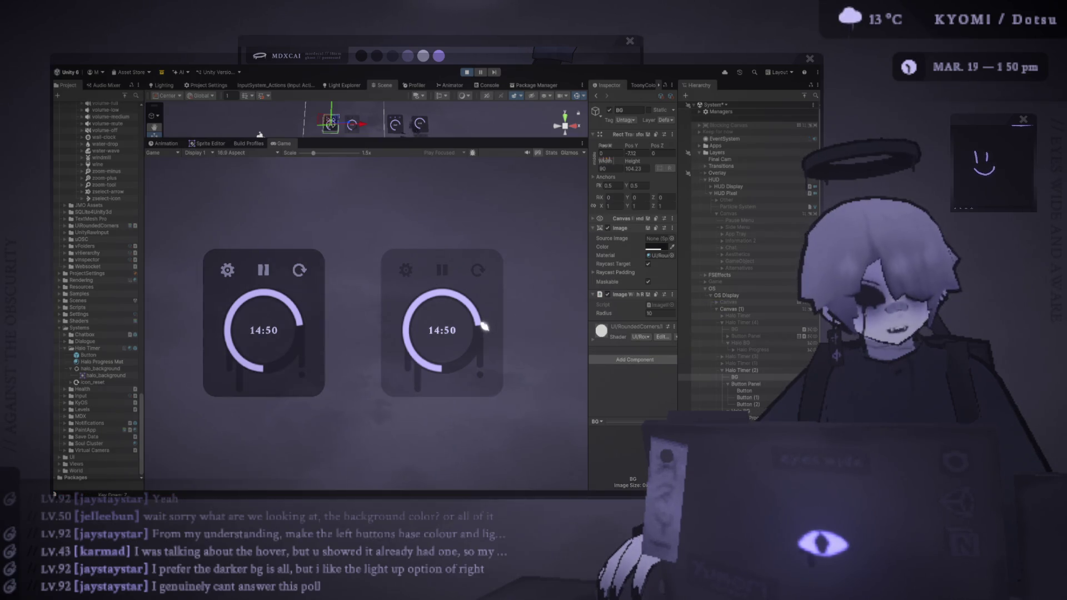
pyautogui.press('z')
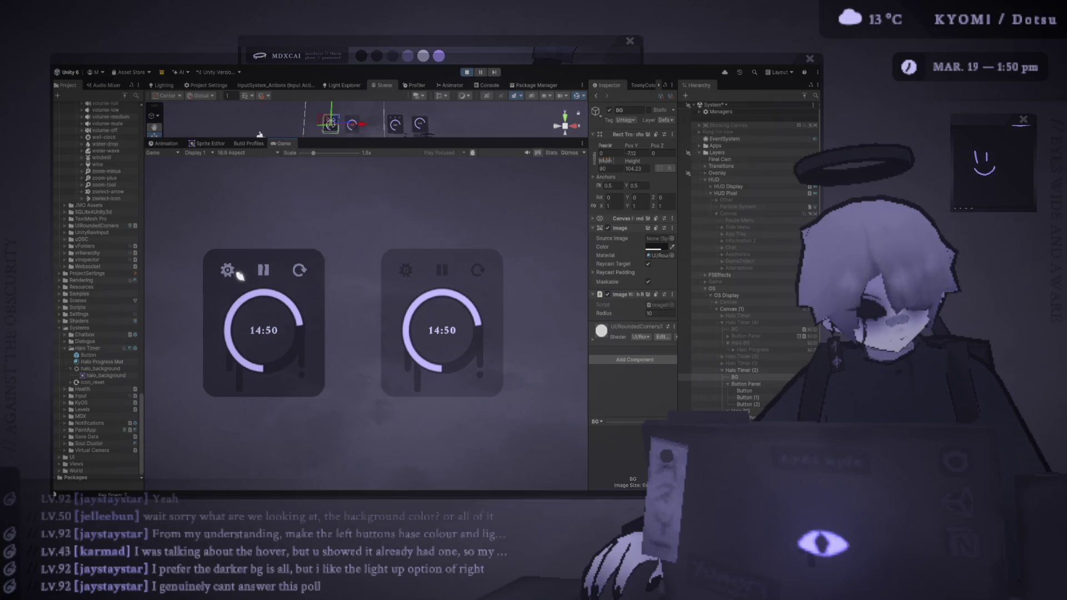
pyautogui.moveTo(313, 153); pyautogui.dragTo(303, 154)
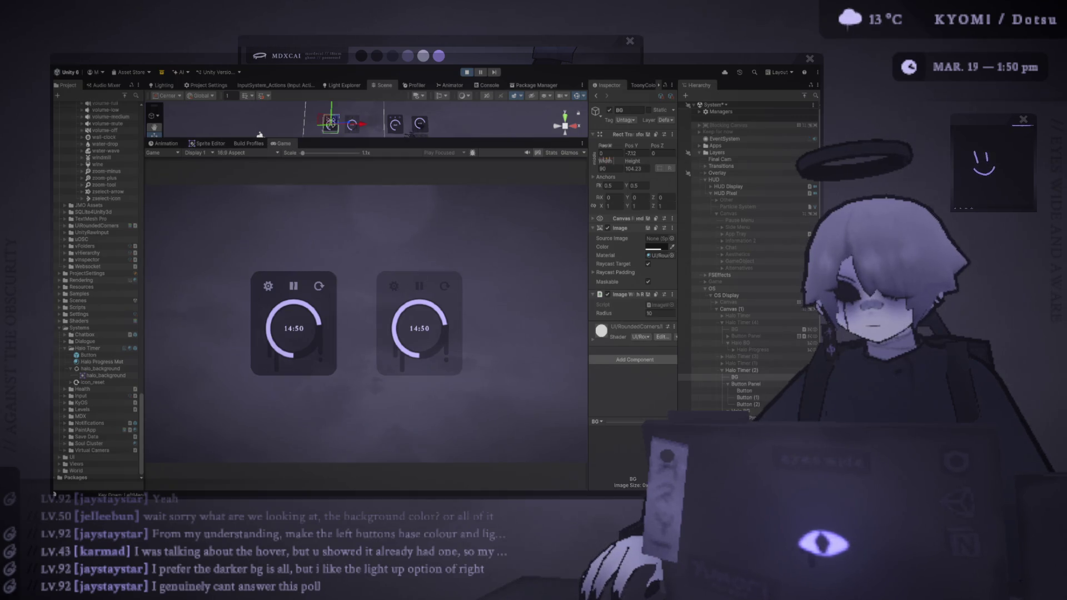
pyautogui.hotkey('alt', 'Tab')
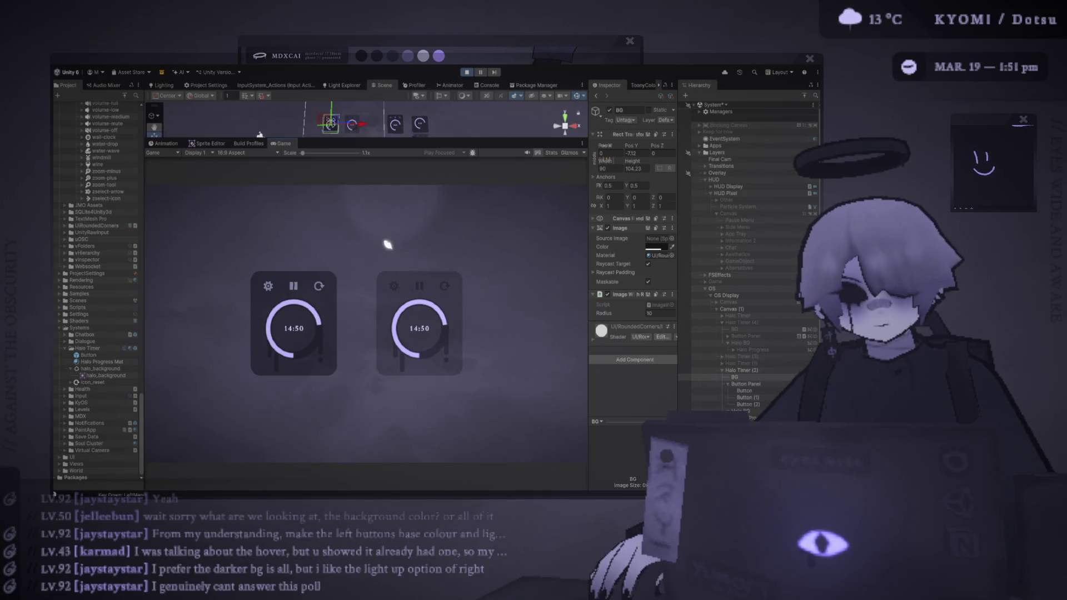
pyautogui.moveTo(305, 153); pyautogui.dragTo(319, 158)
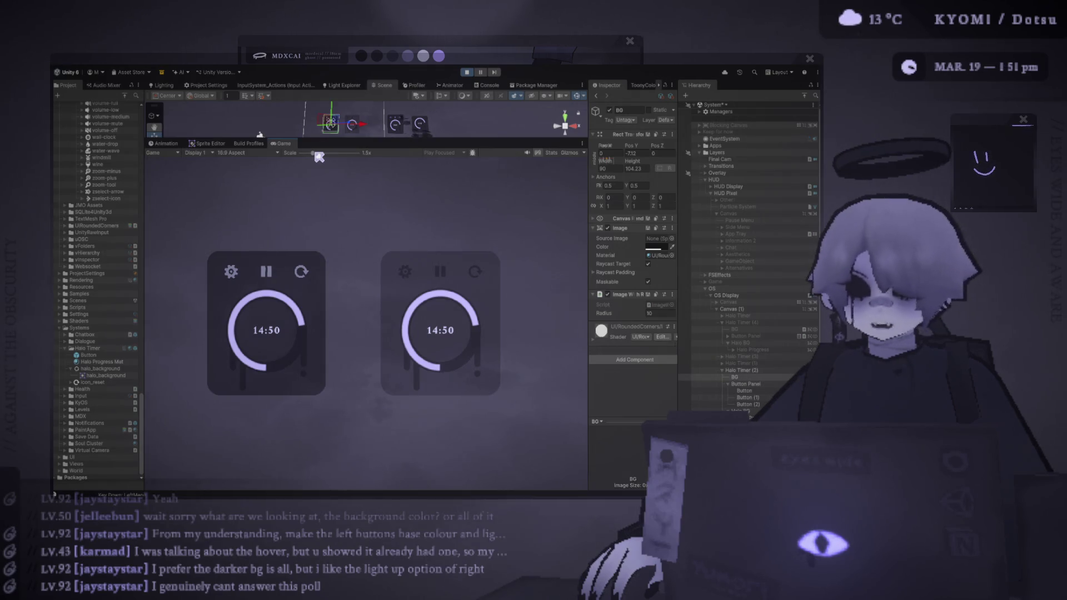
# - Drag Halo Timer (2) left along its X axis to Pos X -149
pyautogui.click(749, 364)
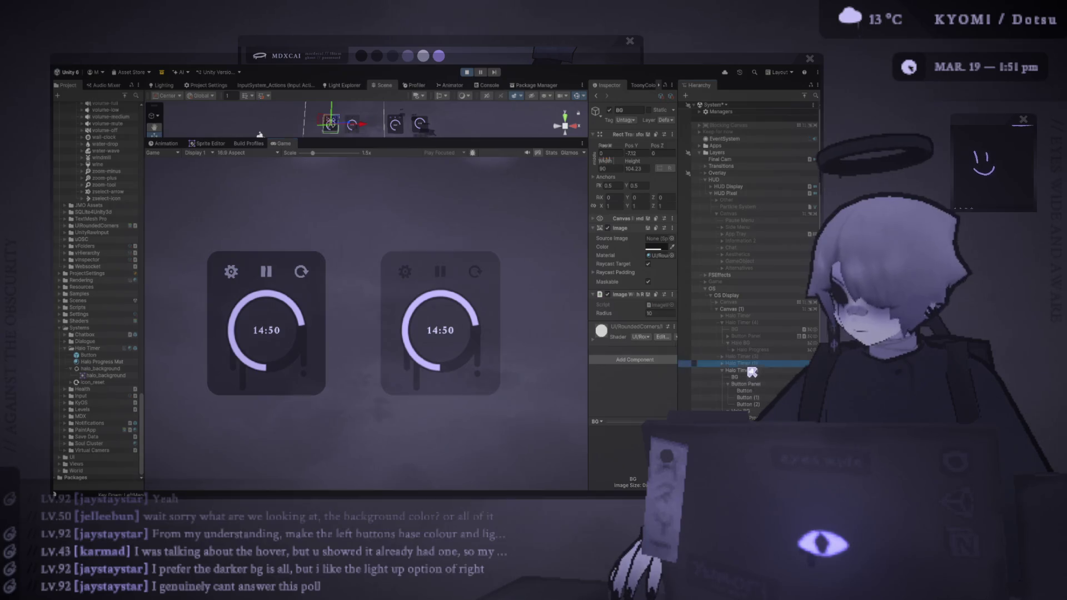
pyautogui.click(755, 378)
pyautogui.click(750, 370)
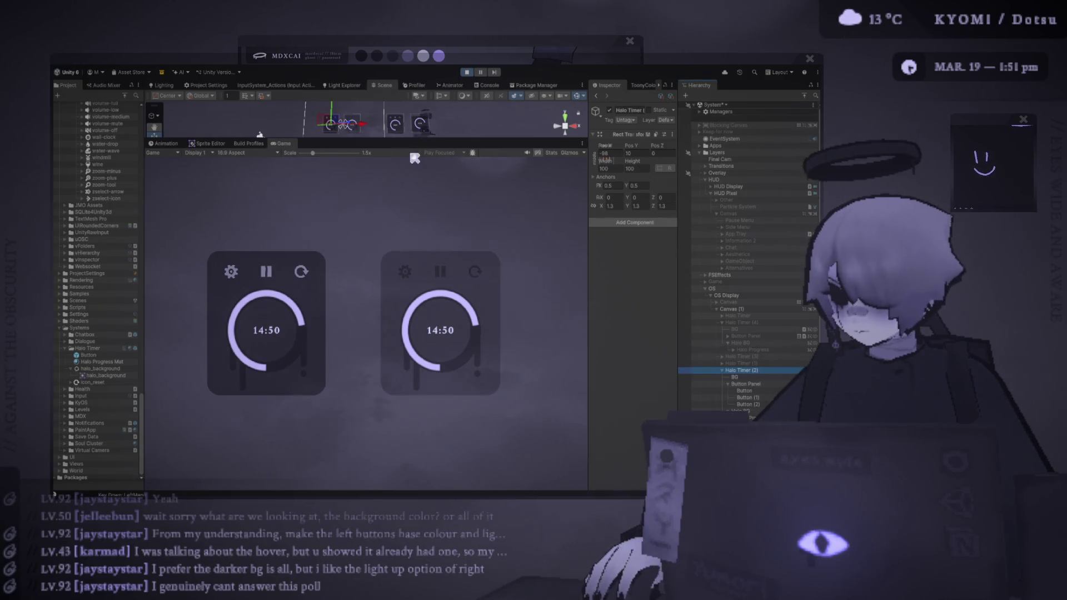
pyautogui.moveTo(364, 124); pyautogui.dragTo(362, 132)
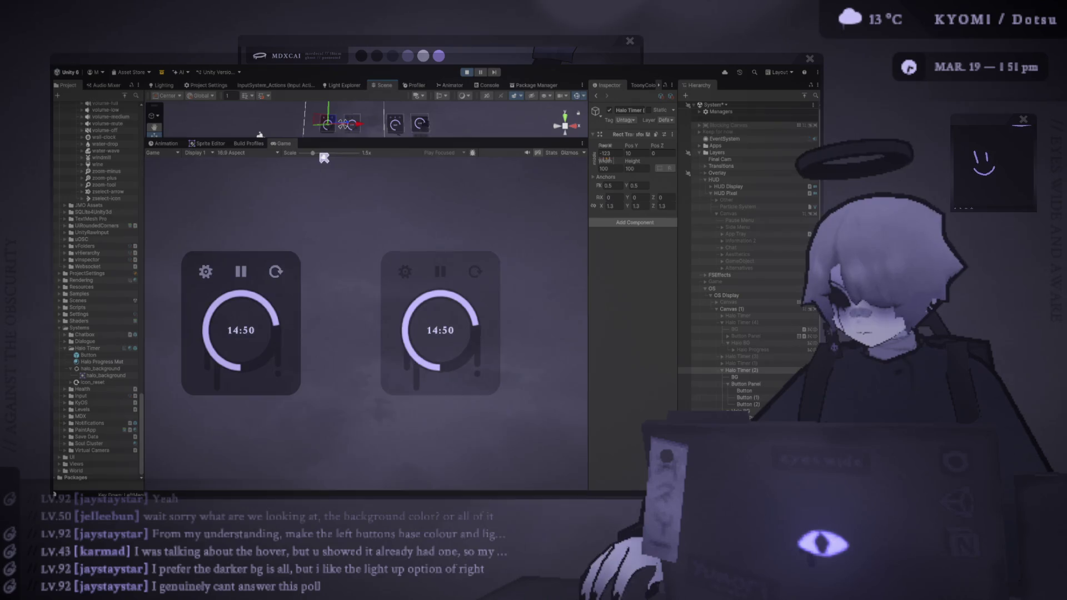
pyautogui.scroll(-2, 322, 157)
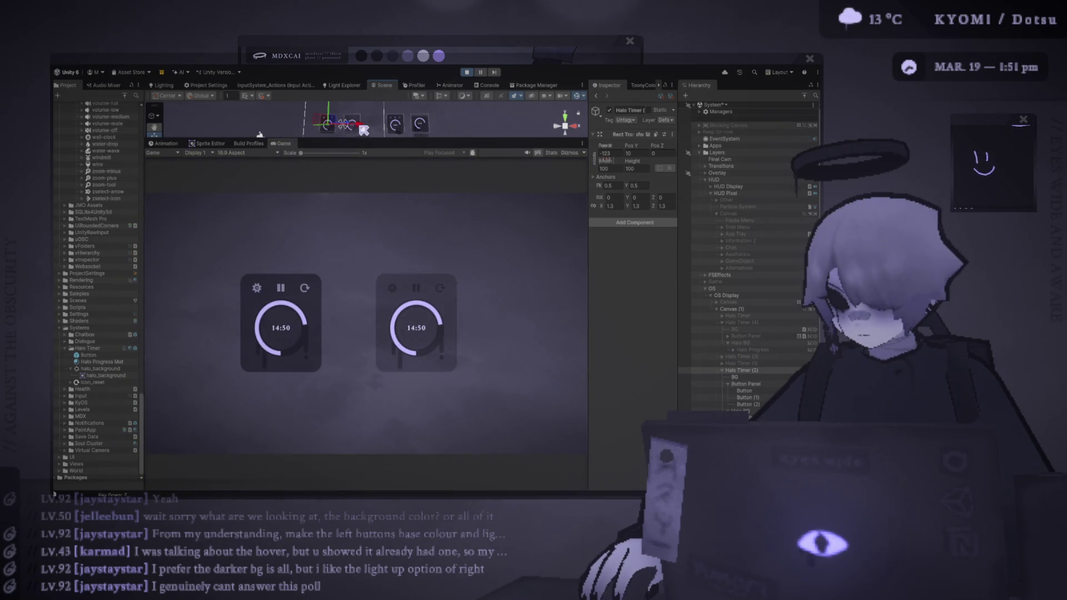
pyautogui.moveTo(347, 129)
pyautogui.mouseDown()
pyautogui.moveTo(336, 131)
pyautogui.moveTo(395, 129)
pyautogui.mouseUp()
# - Move the right timer to Pos X 22 and duplicate it as a third card at Pos X 127
pyautogui.click(395, 123)
pyautogui.hotkey('ctrl', 'd')
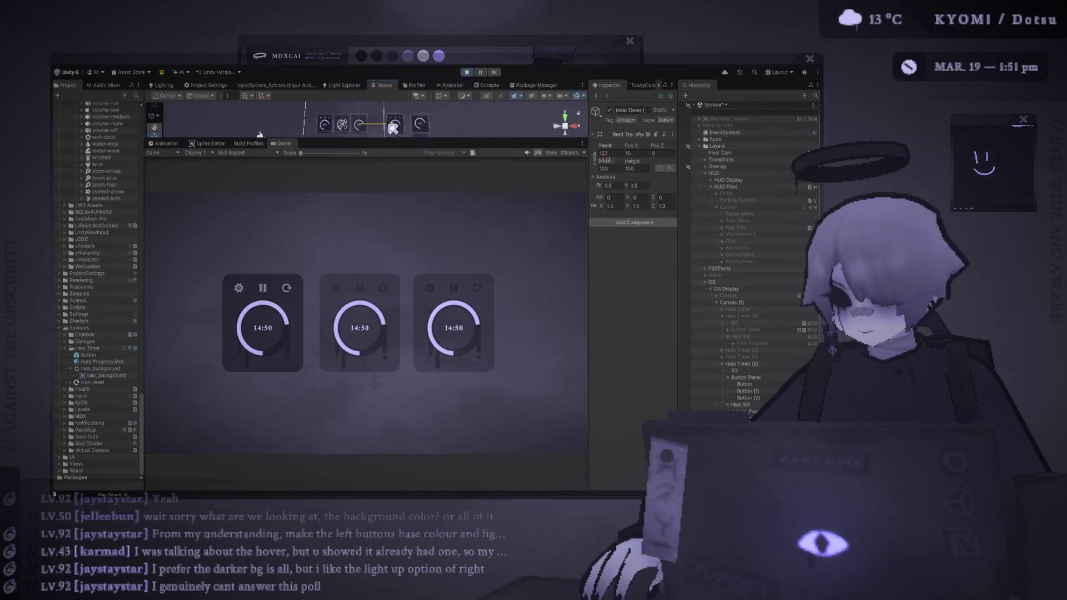
pyautogui.click(323, 153)
pyautogui.scroll(-2, 329, 159)
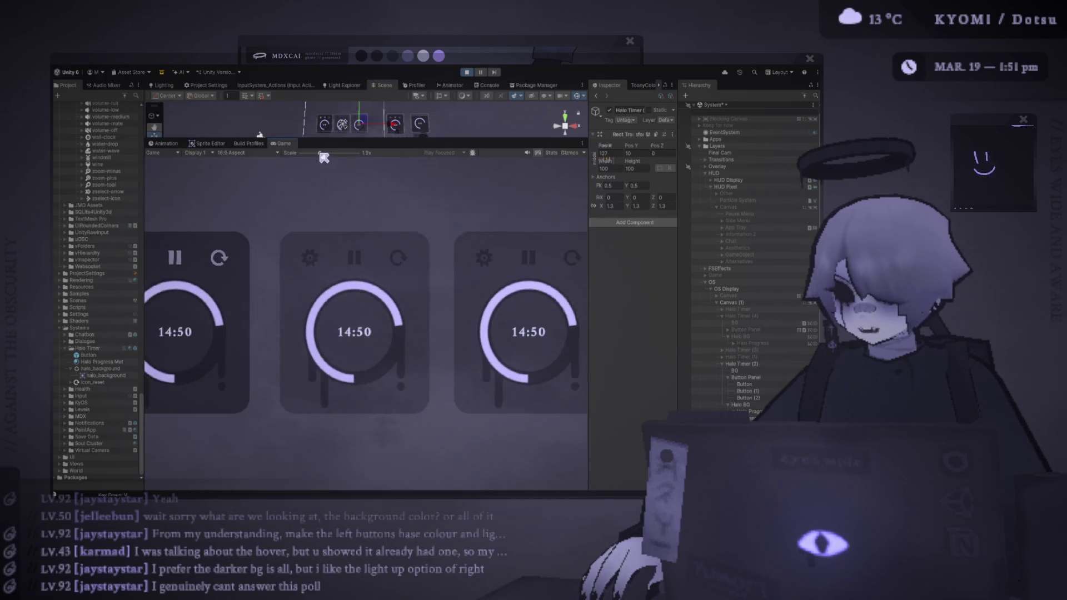
pyautogui.scroll(-3, 750, 328)
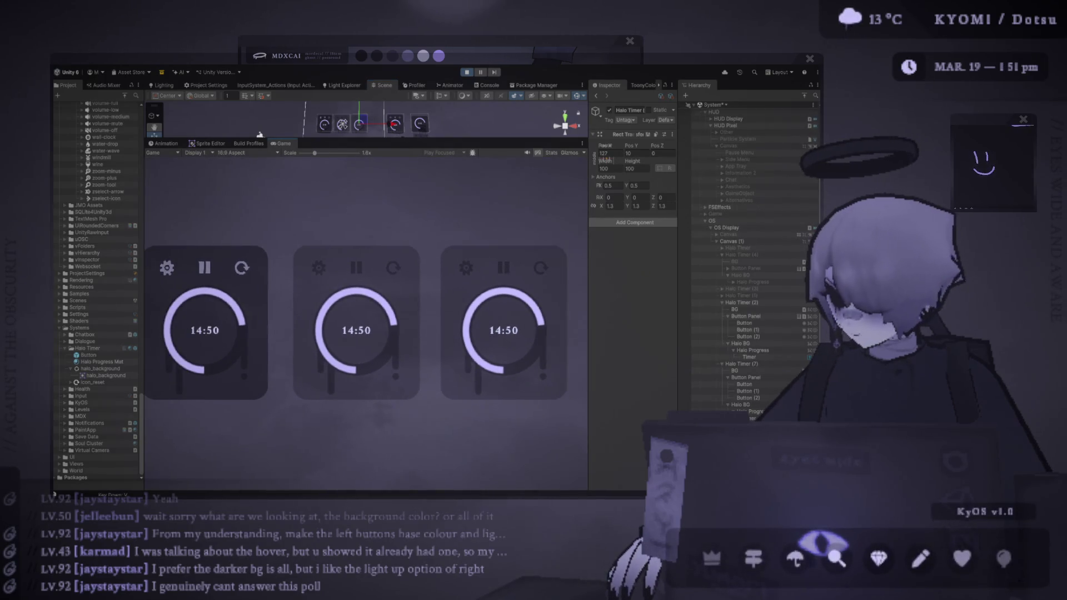
# - Nudge the third card's Button Panel slightly left and enlarge the Scene view
pyautogui.click(367, 108)
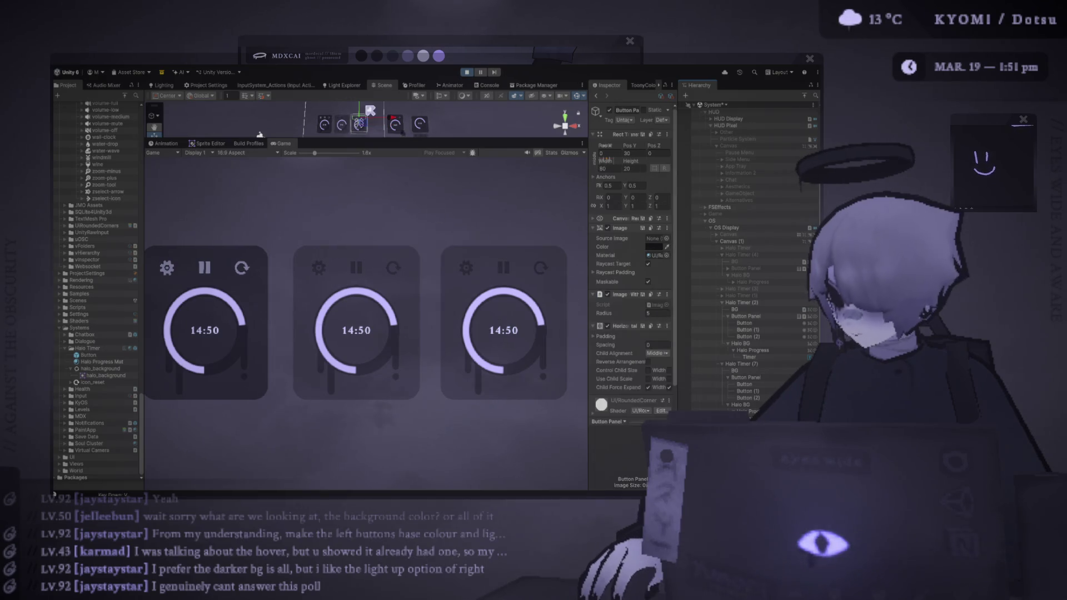
pyautogui.moveTo(387, 123); pyautogui.dragTo(383, 123)
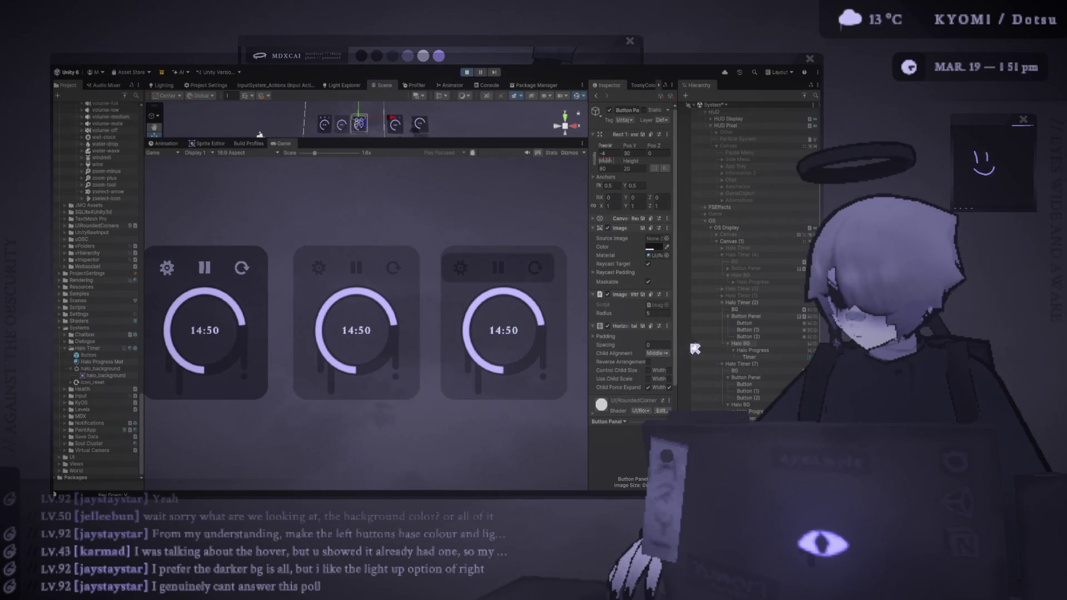
pyautogui.moveTo(440, 140); pyautogui.dragTo(395, 281)
# - Move the third card's Button Panel to the card's right side, leaving pivot X unchanged
pyautogui.scroll(2, 364, 186)
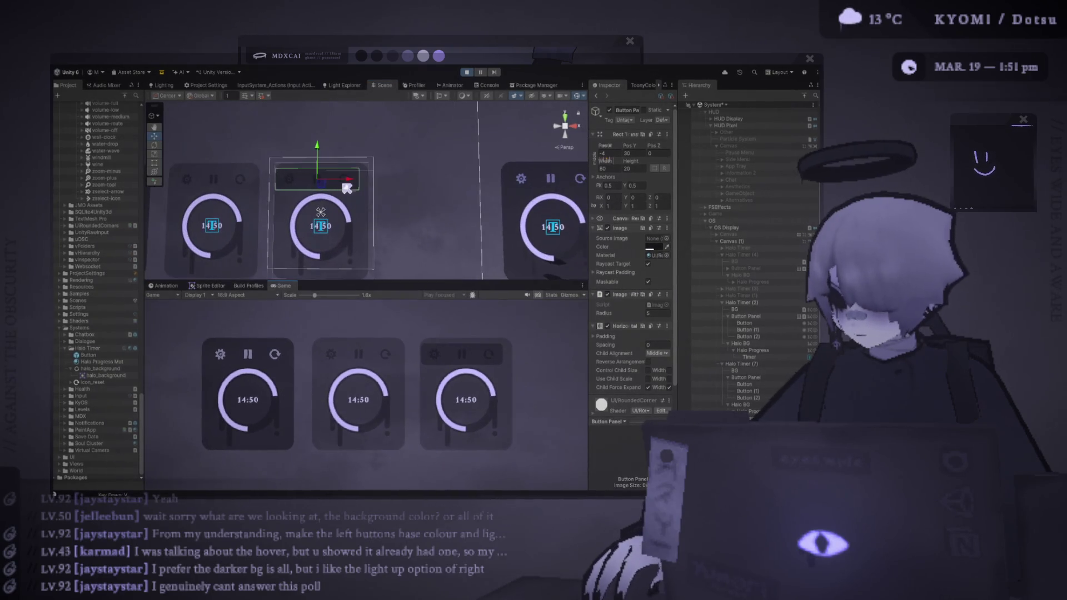
pyautogui.moveTo(354, 179); pyautogui.dragTo(453, 181)
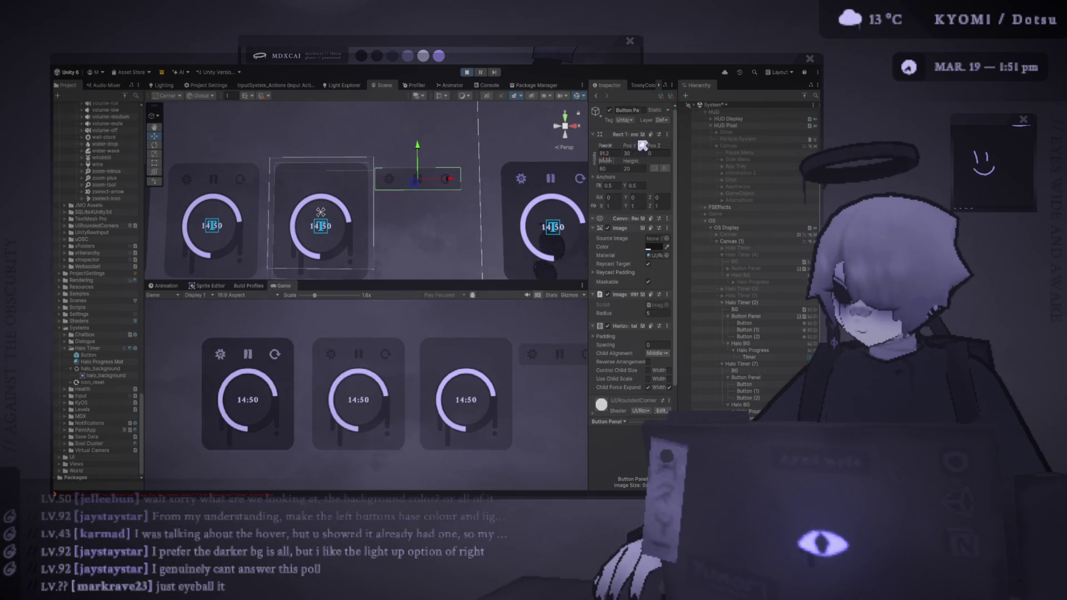
pyautogui.click(610, 185)
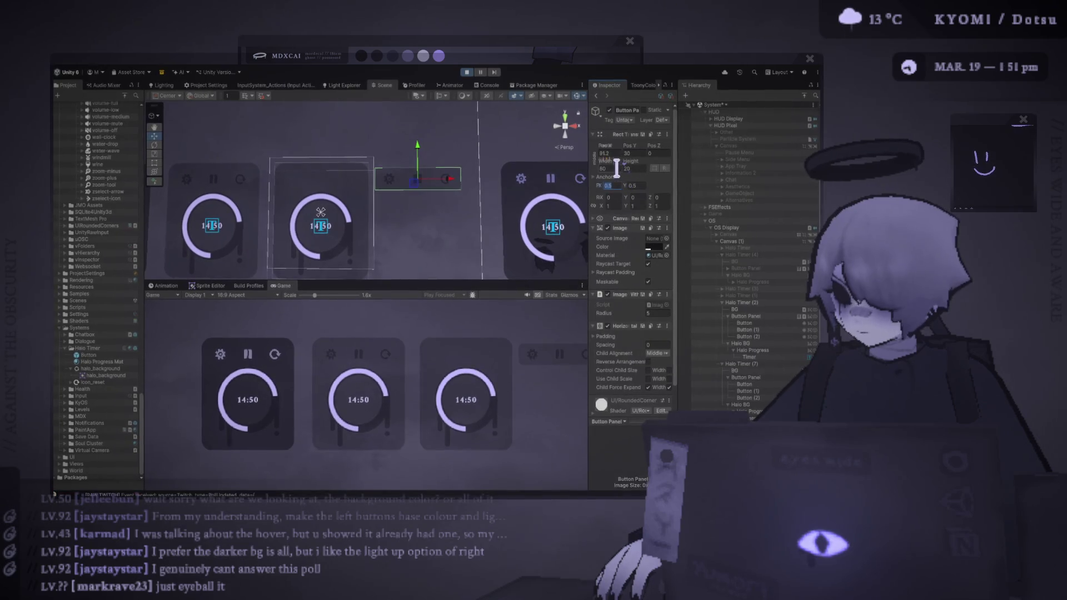
pyautogui.press('Return')
# - Rotate the Button Panel to Z 90 and lower it to Pos 80.1, 5.6 beside the card
pyautogui.click(620, 197)
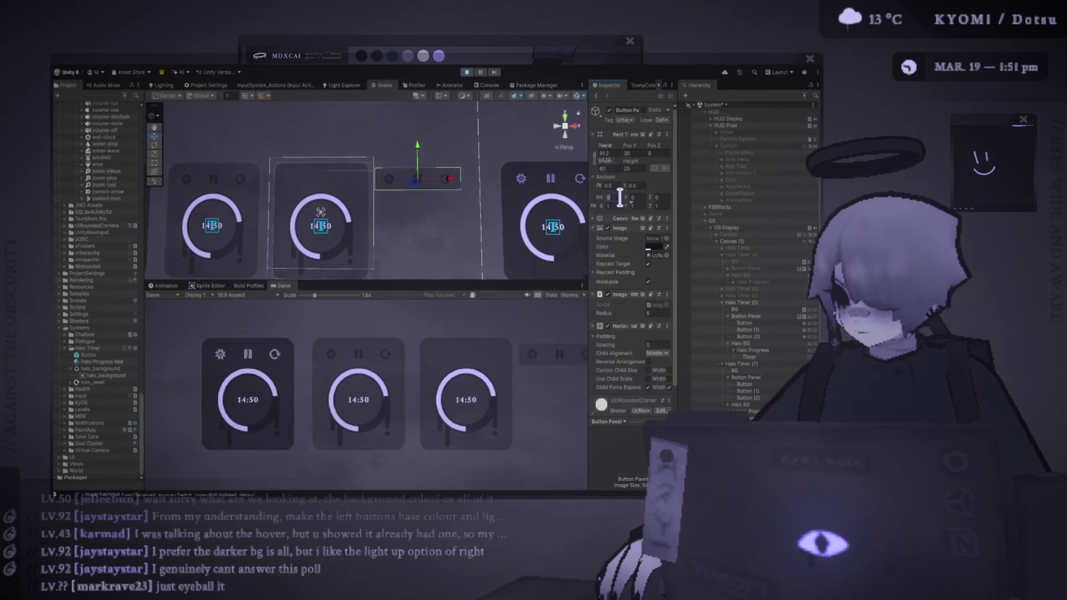
pyautogui.moveTo(597, 198); pyautogui.dragTo(566, 205)
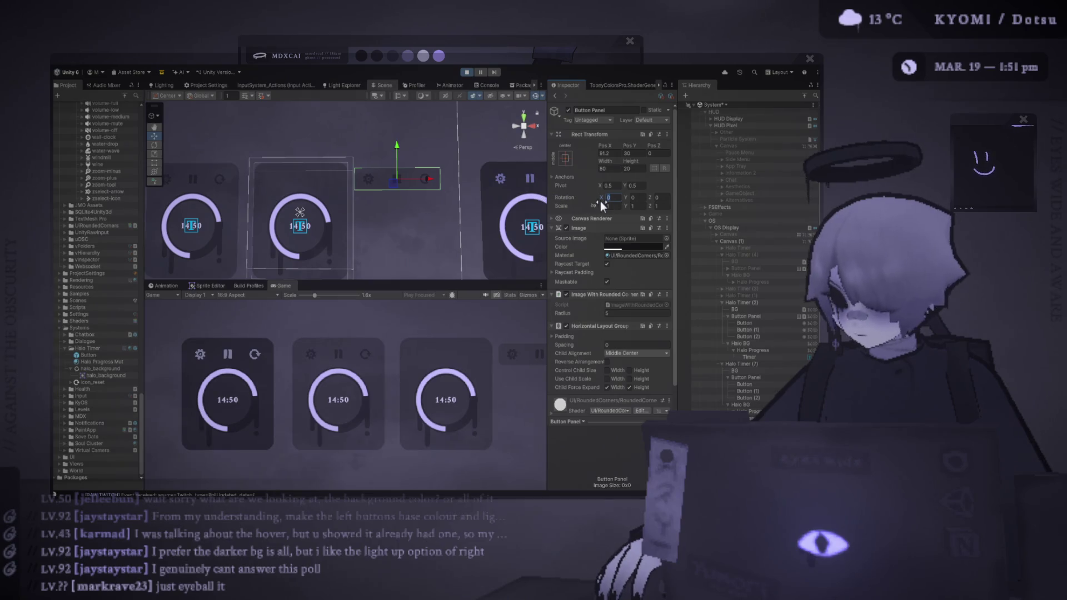
pyautogui.click(642, 197)
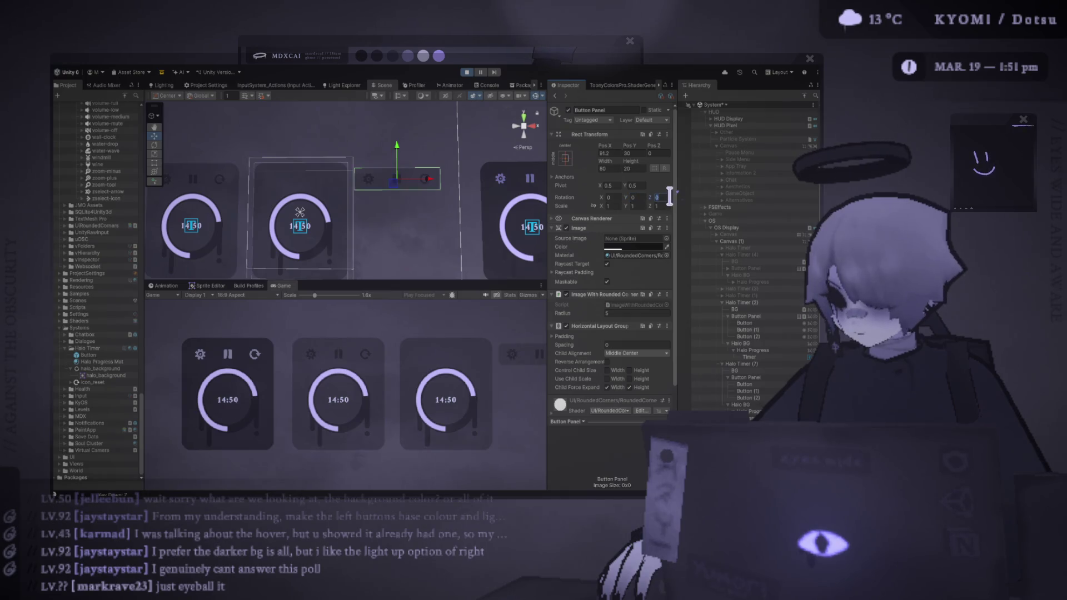
pyautogui.write('90')
pyautogui.moveTo(396, 186); pyautogui.dragTo(364, 214)
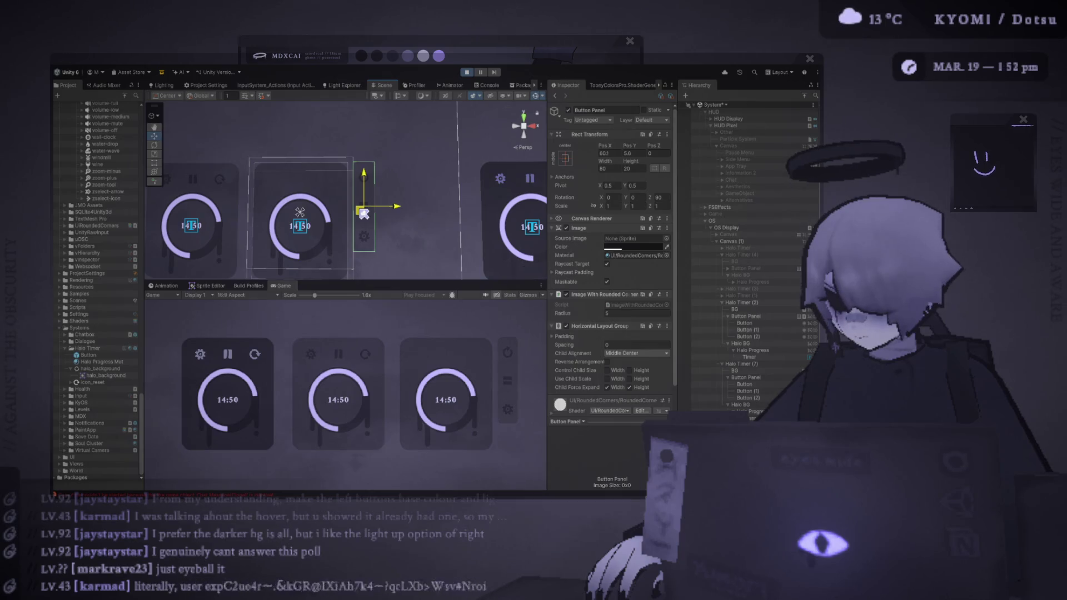
pyautogui.click(301, 213)
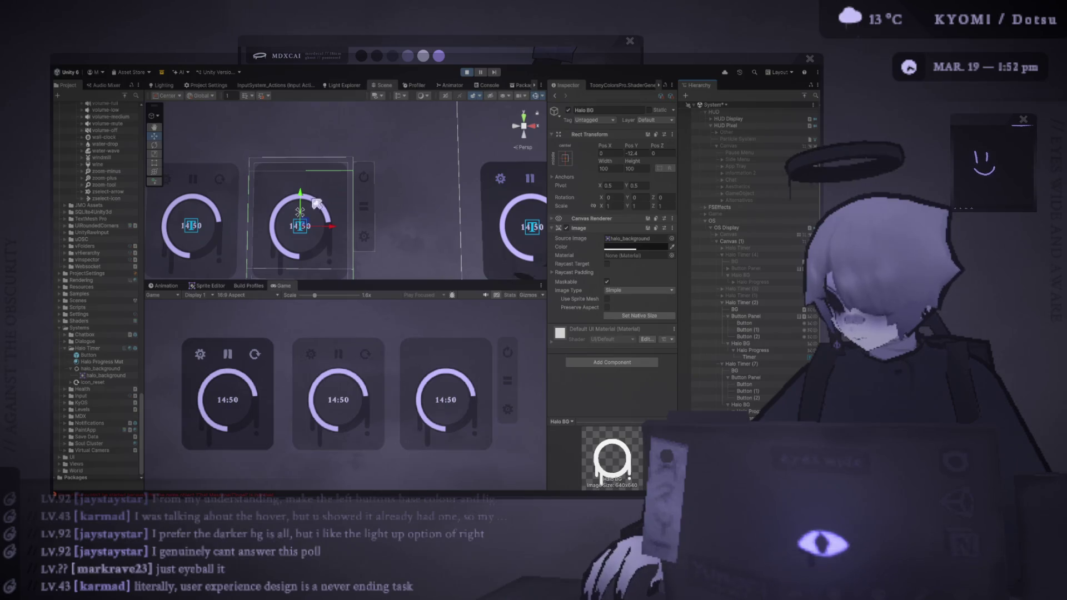
# - Raise the halo ring and shorten the compact card's background from the bottom
pyautogui.moveTo(306, 201); pyautogui.dragTo(302, 181)
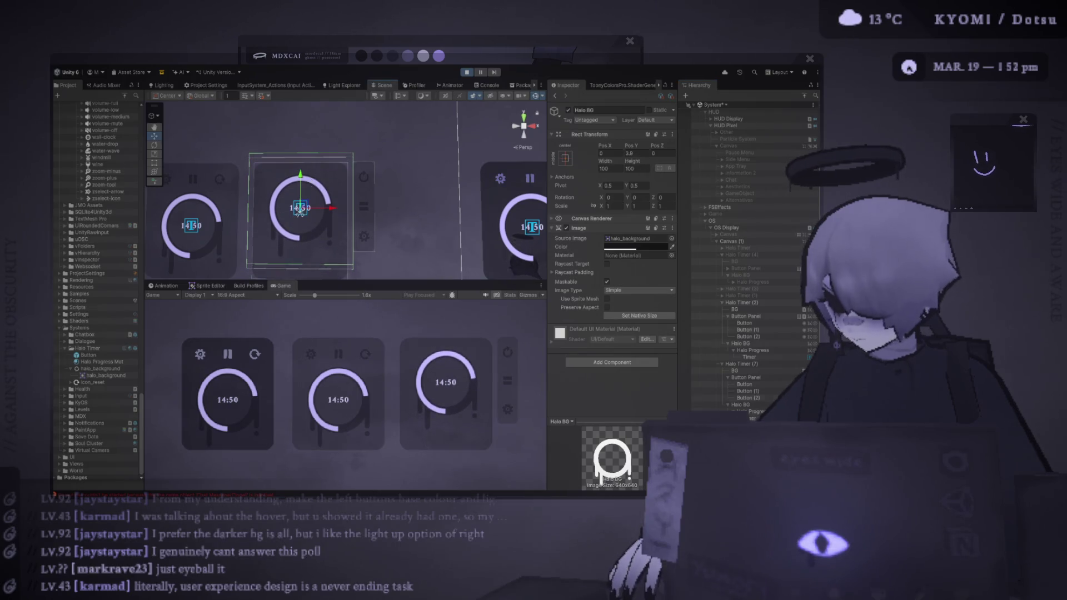
pyautogui.click(300, 211)
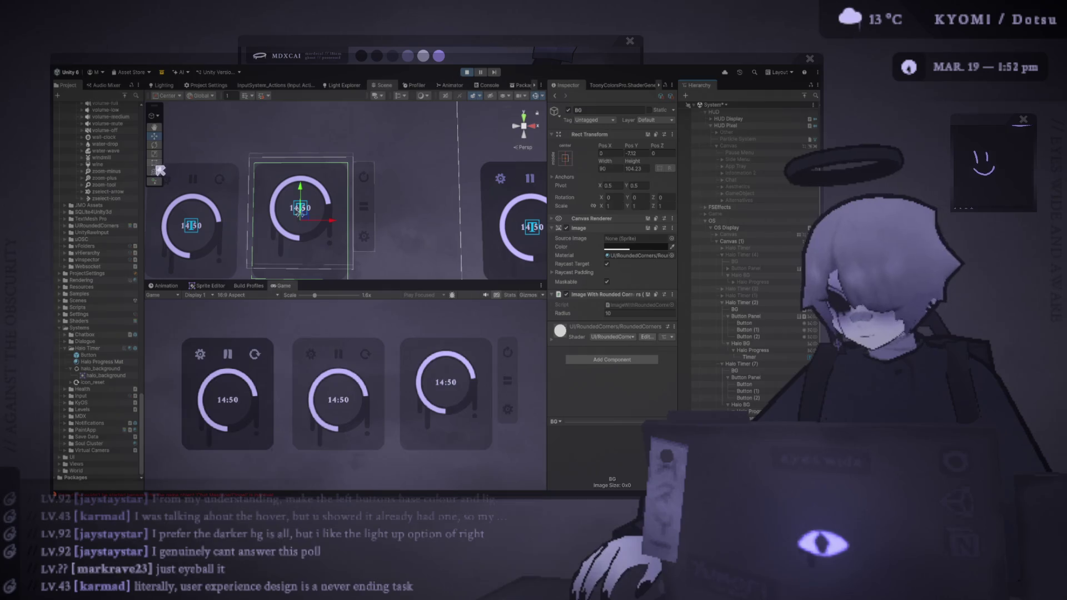
pyautogui.moveTo(282, 184); pyautogui.dragTo(343, 154)
pyautogui.moveTo(355, 246); pyautogui.dragTo(356, 237)
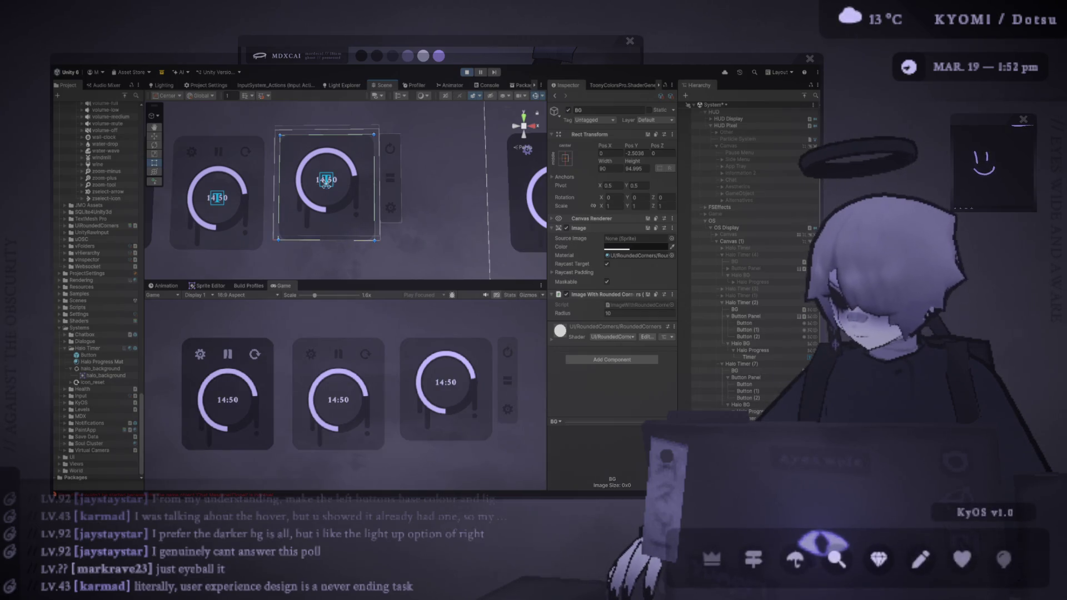
pyautogui.click(326, 183)
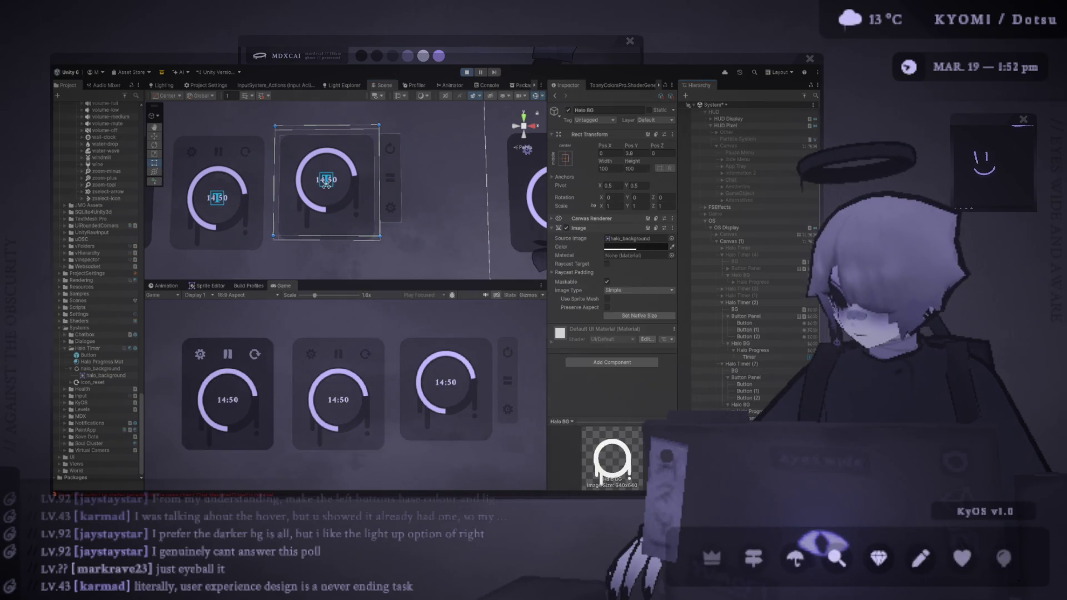
pyautogui.click(326, 182)
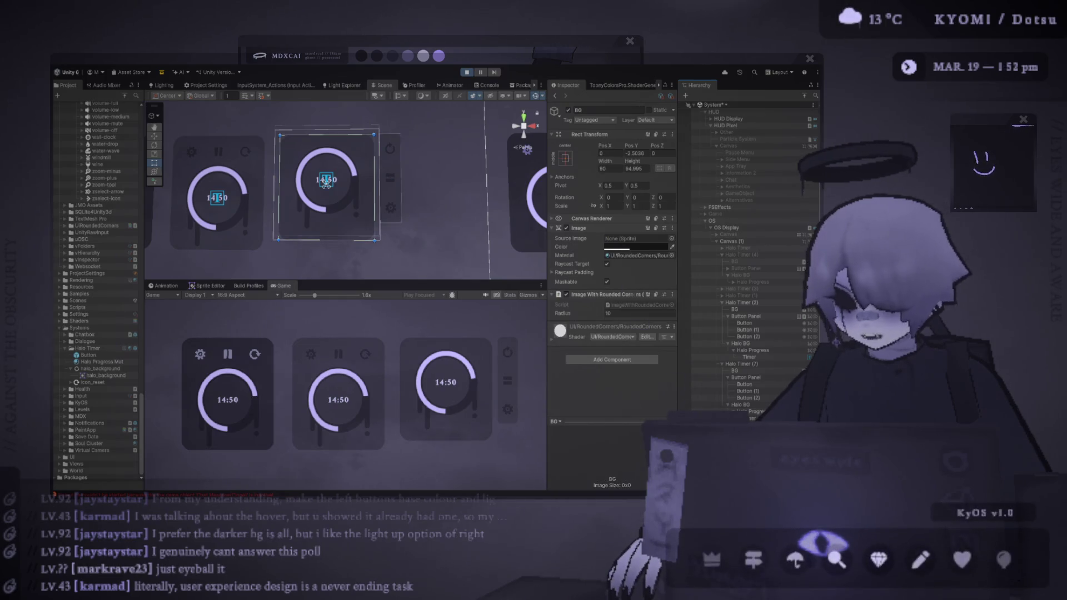
# - Lower the side button bar and give its rounded corners a radius of 10
pyautogui.click(391, 178)
pyautogui.press('w')
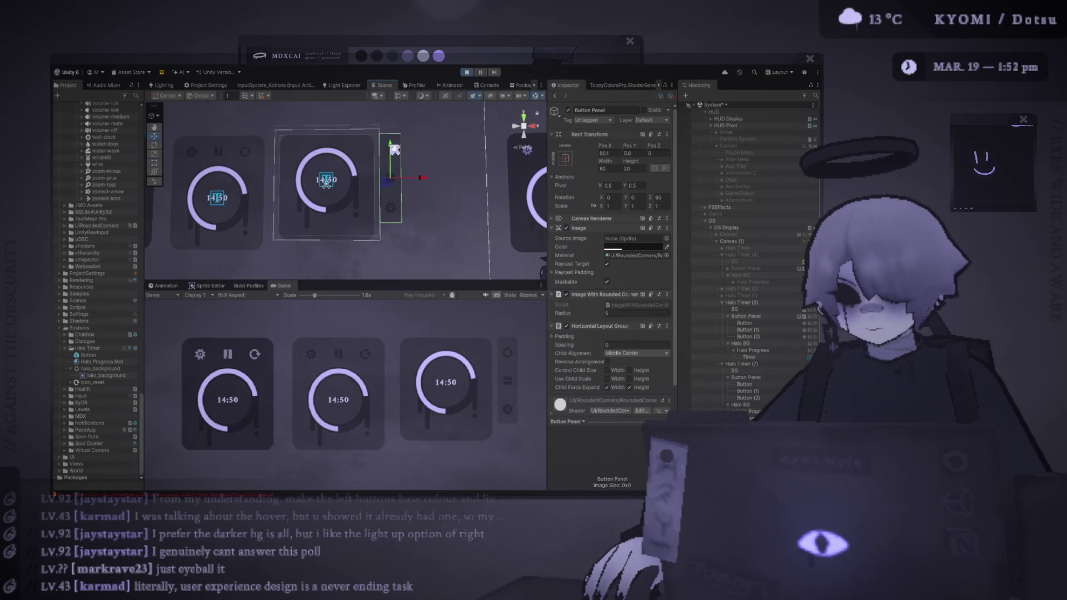
pyautogui.moveTo(395, 149); pyautogui.dragTo(394, 148)
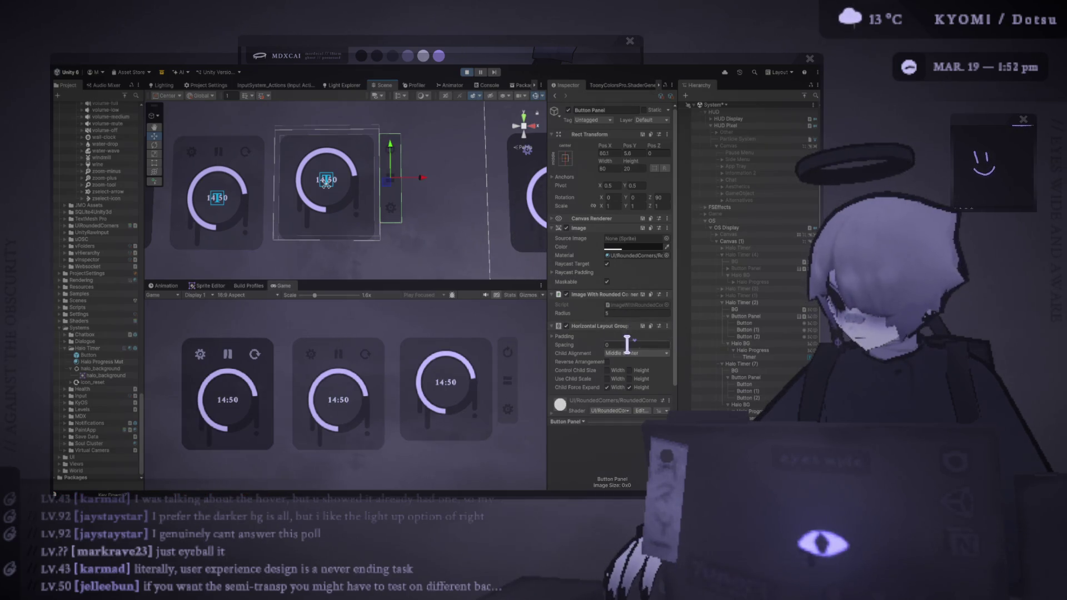
pyautogui.click(623, 314)
pyautogui.write('10')
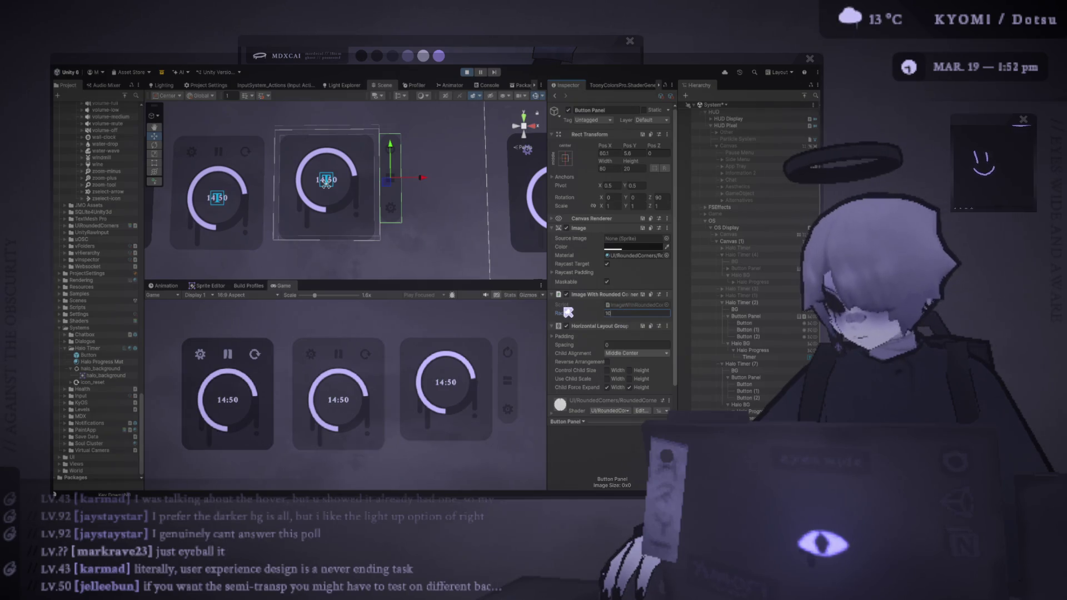
pyautogui.moveTo(568, 313); pyautogui.dragTo(568, 313)
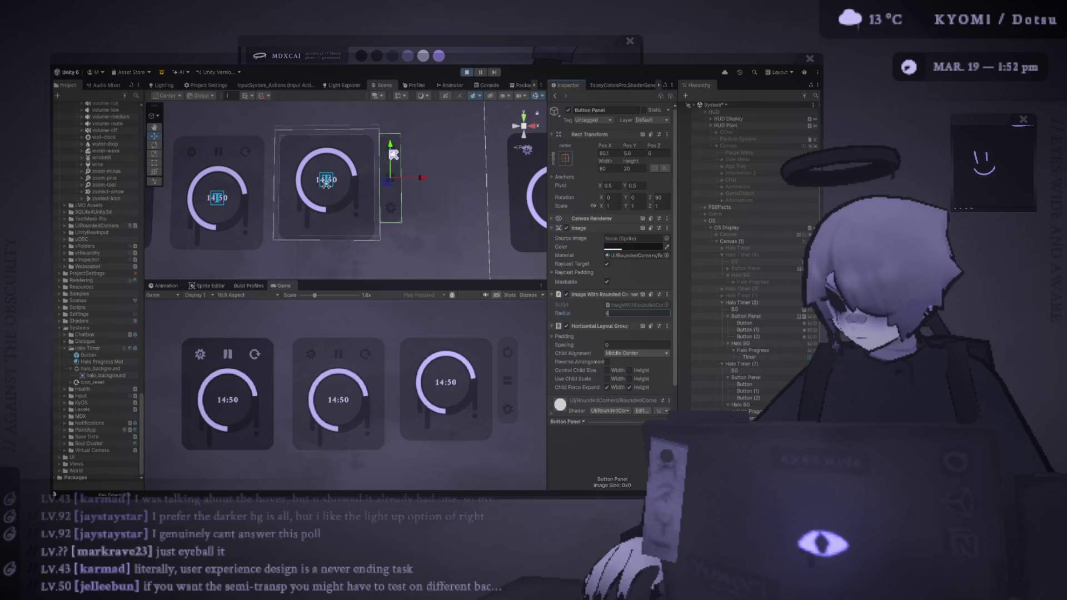
pyautogui.moveTo(391, 150)
pyautogui.mouseDown()
pyautogui.moveTo(397, 172)
pyautogui.moveTo(399, 154)
pyautogui.mouseUp()
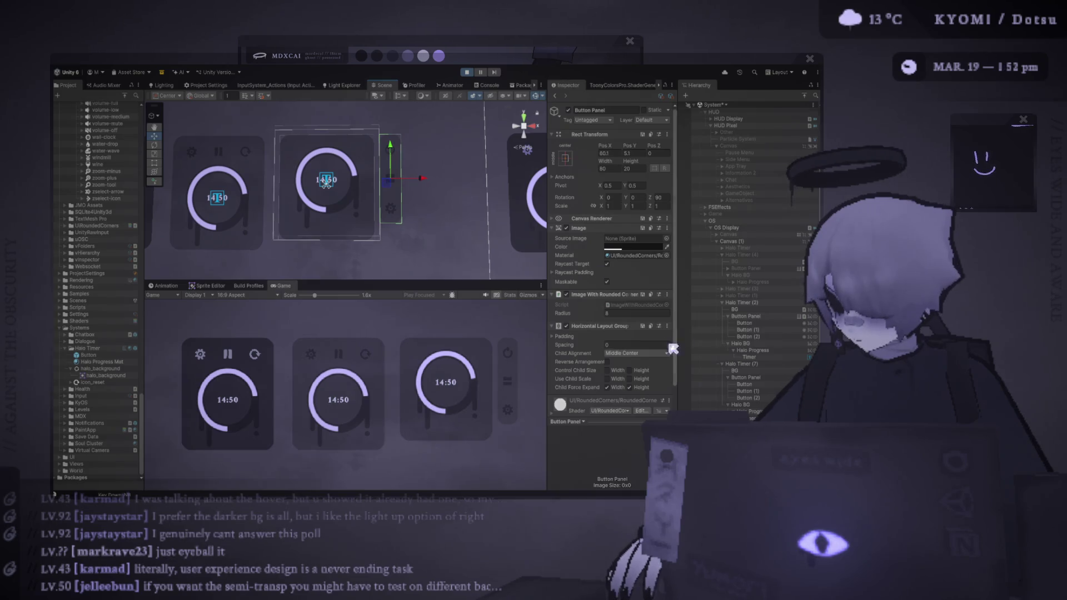
# - Undo three bar edits, then reapply corner radius 10 and set the card BG Height to 90
pyautogui.hotkey('ctrl', 'z')
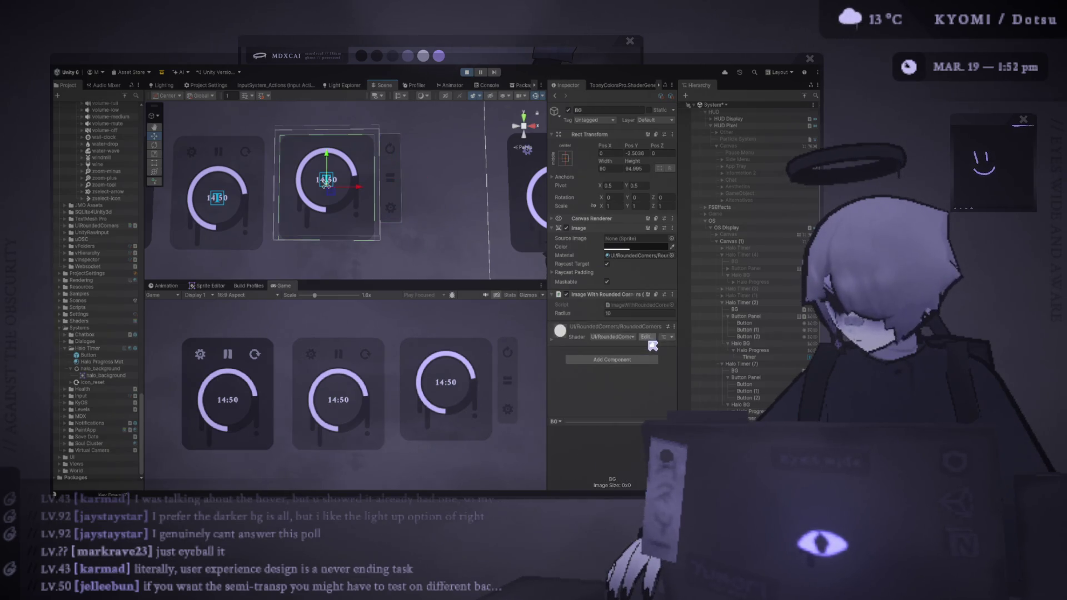
pyautogui.hotkey('ctrl', 'z')
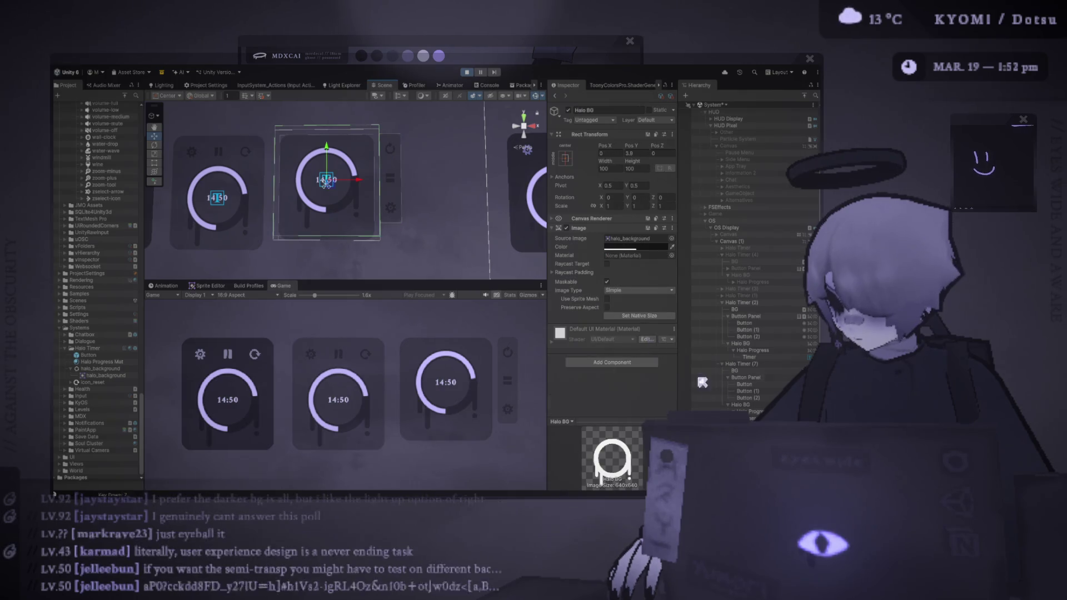
pyautogui.hotkey('ctrl', 'z')
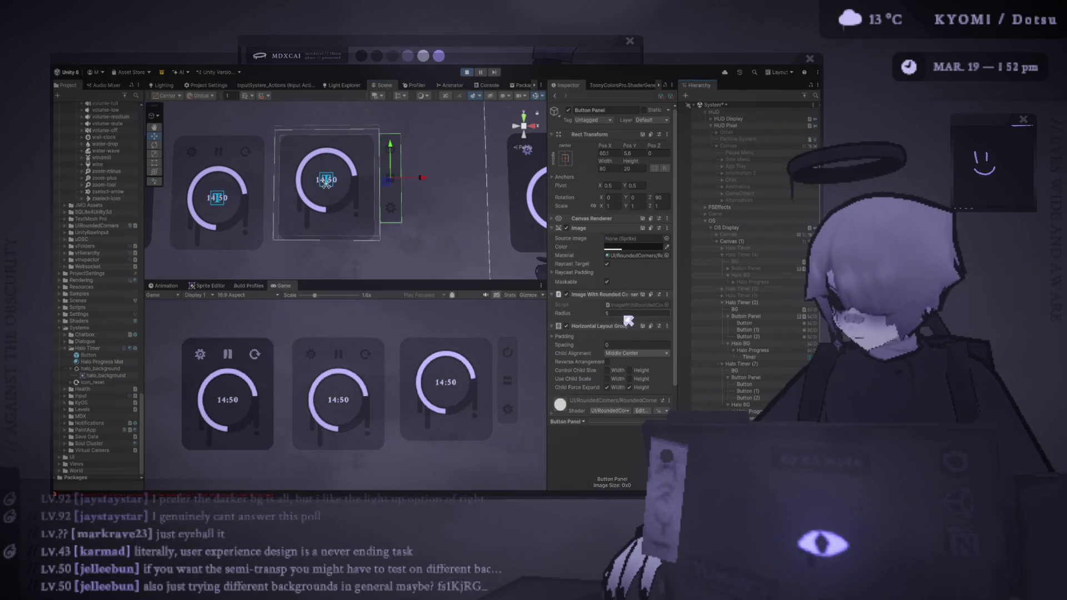
pyautogui.click(628, 313)
pyautogui.write('10')
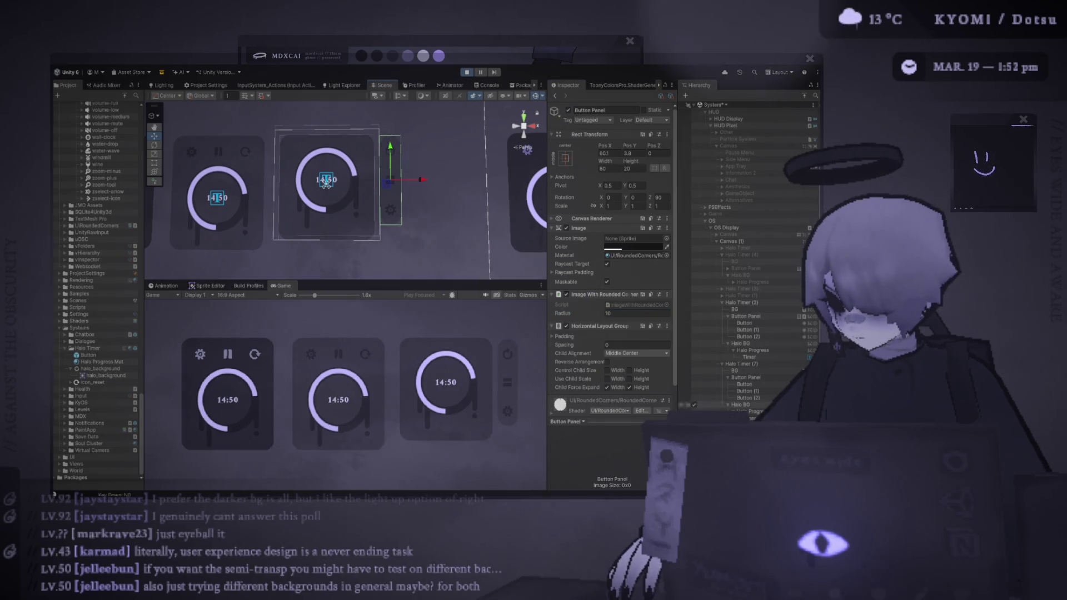
pyautogui.click(364, 223)
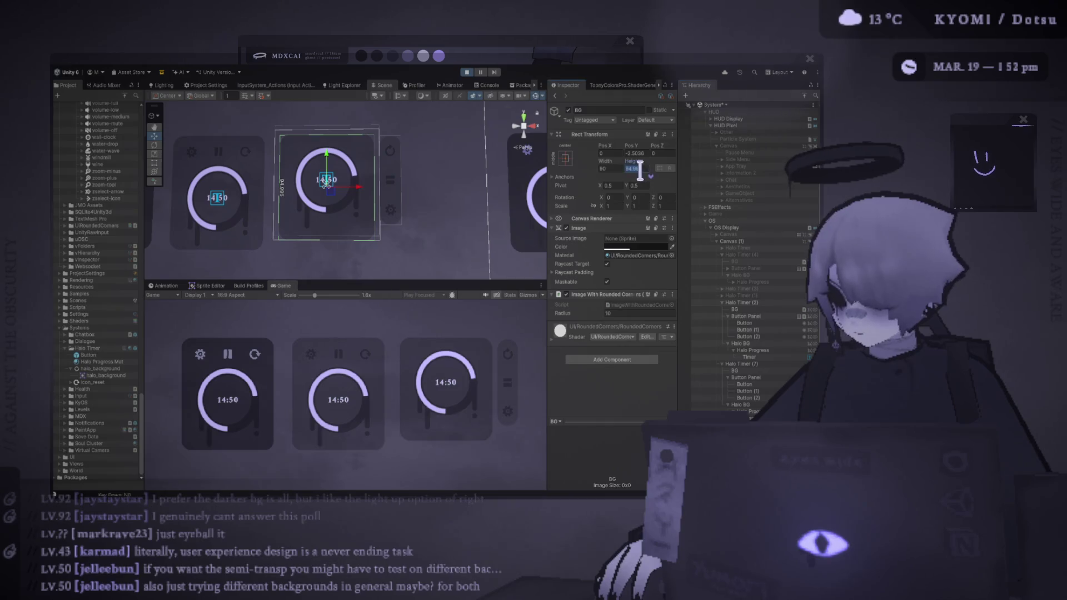
pyautogui.write('90')
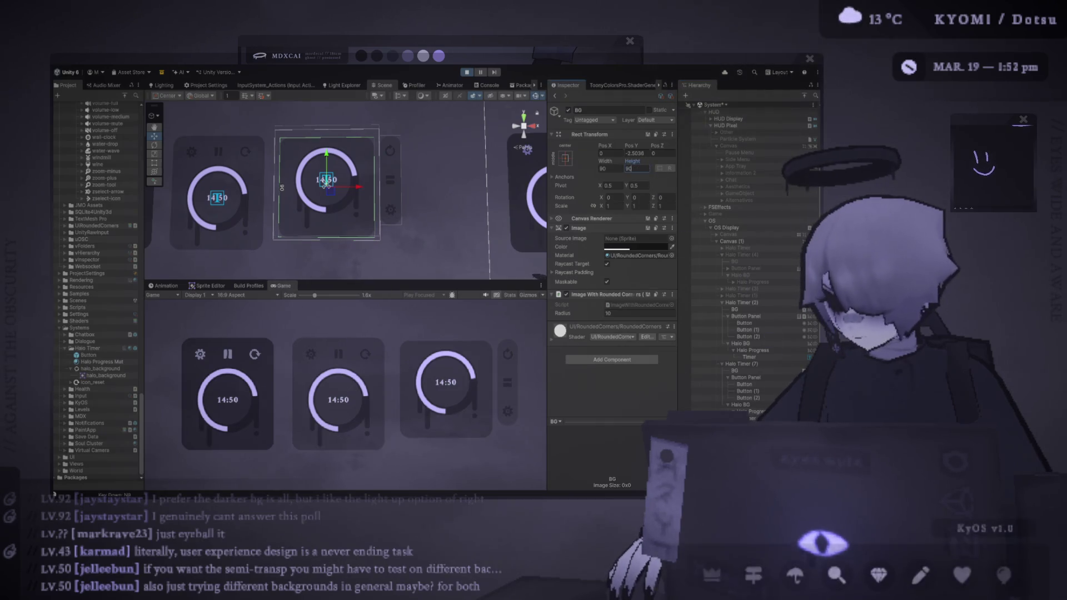
pyautogui.click(342, 164)
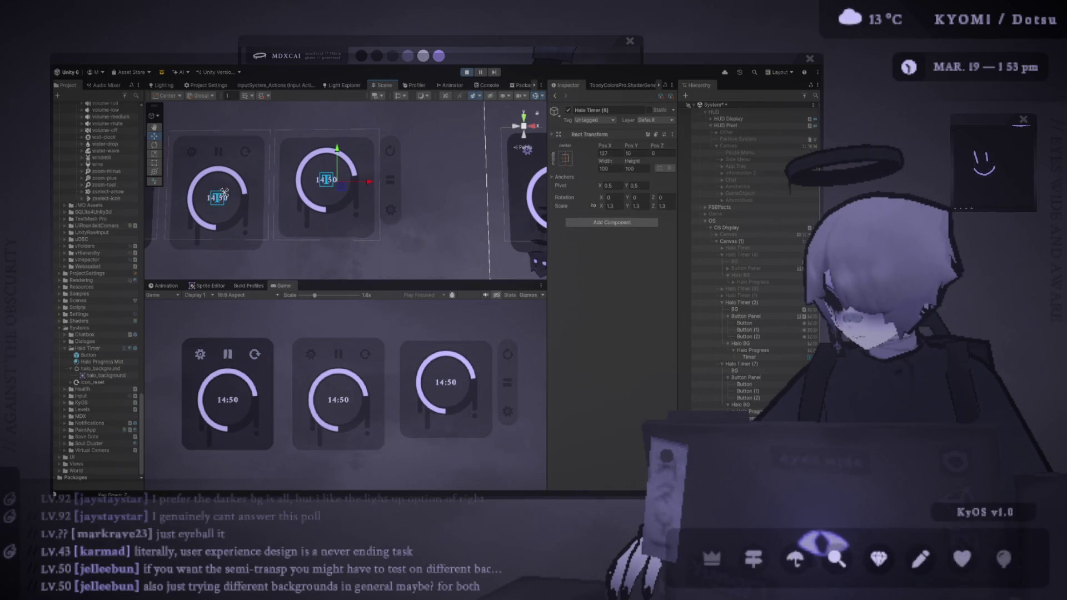
# - Lower the third card's Halo BG and Button Panel to Pos Y 2
pyautogui.click(359, 177)
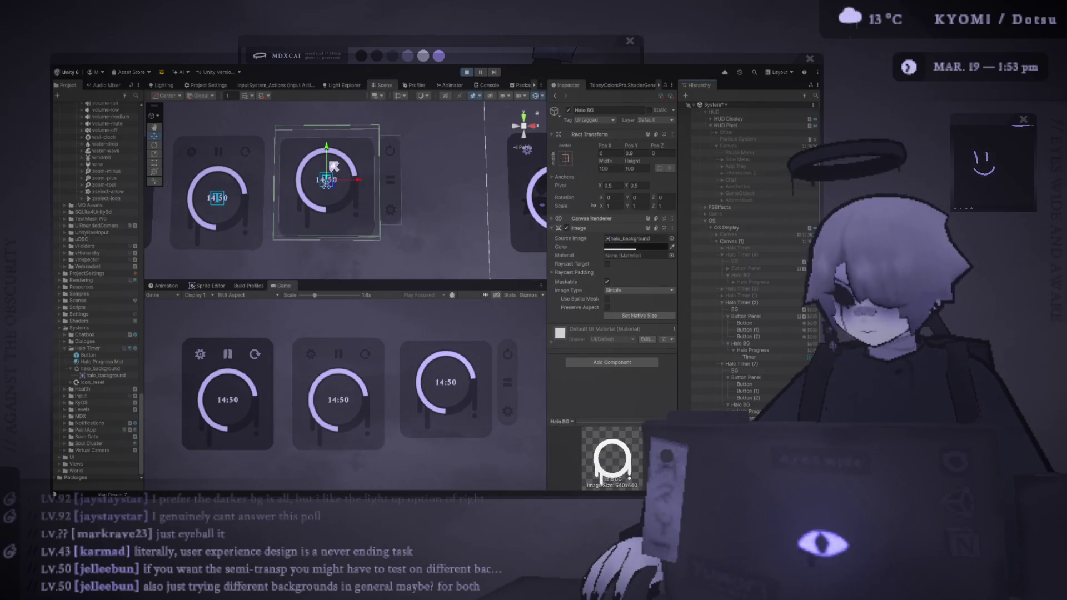
pyautogui.moveTo(334, 166); pyautogui.dragTo(333, 163)
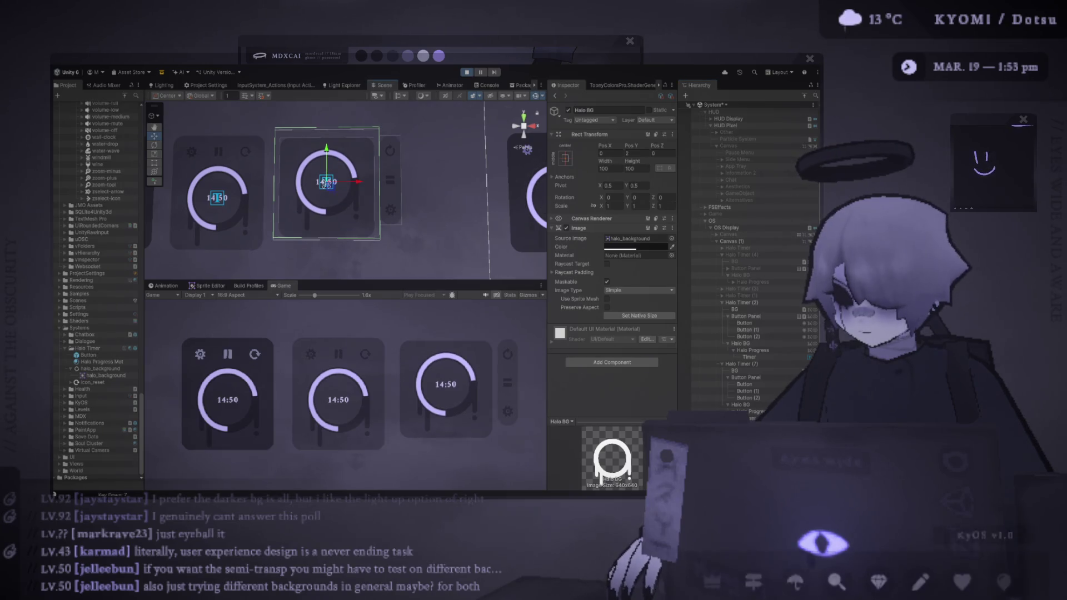
pyautogui.click(391, 216)
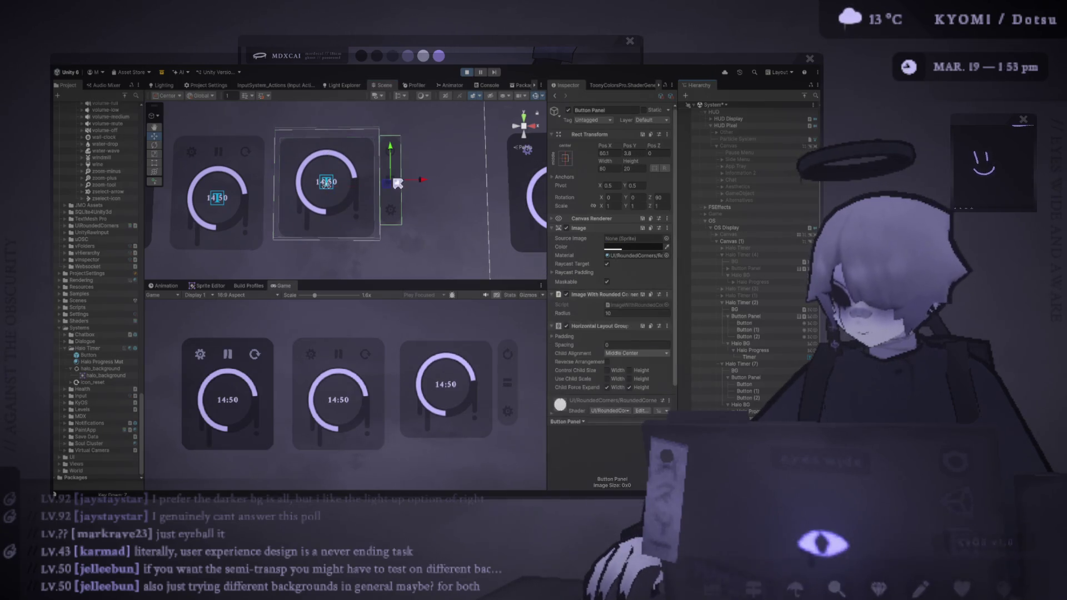
pyautogui.moveTo(390, 160); pyautogui.dragTo(395, 167)
# - Move Halo Timer (8) to Pos 156.7, 3.6 and preview the enlarged Game view at 1.4x
pyautogui.moveTo(313, 295); pyautogui.dragTo(302, 298)
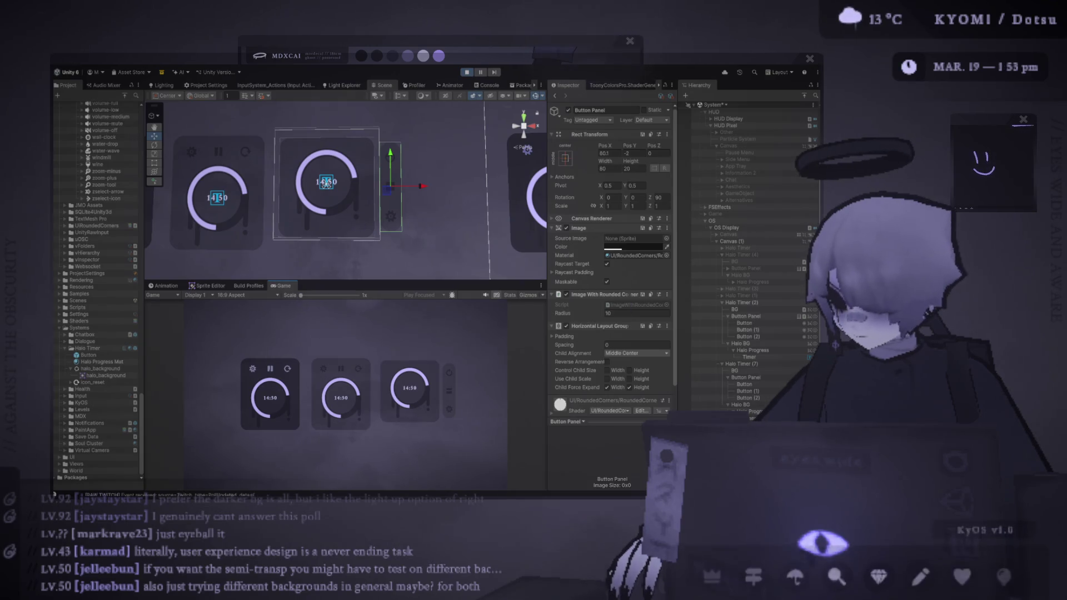
pyautogui.click(396, 181)
pyautogui.moveTo(351, 193); pyautogui.dragTo(372, 198)
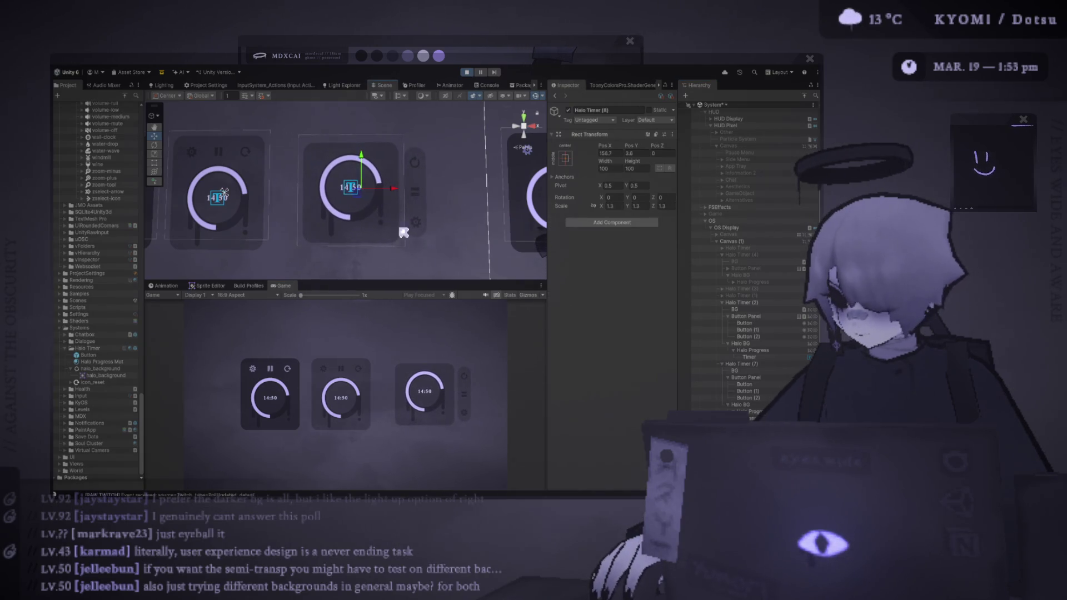
pyautogui.moveTo(458, 281); pyautogui.dragTo(458, 187)
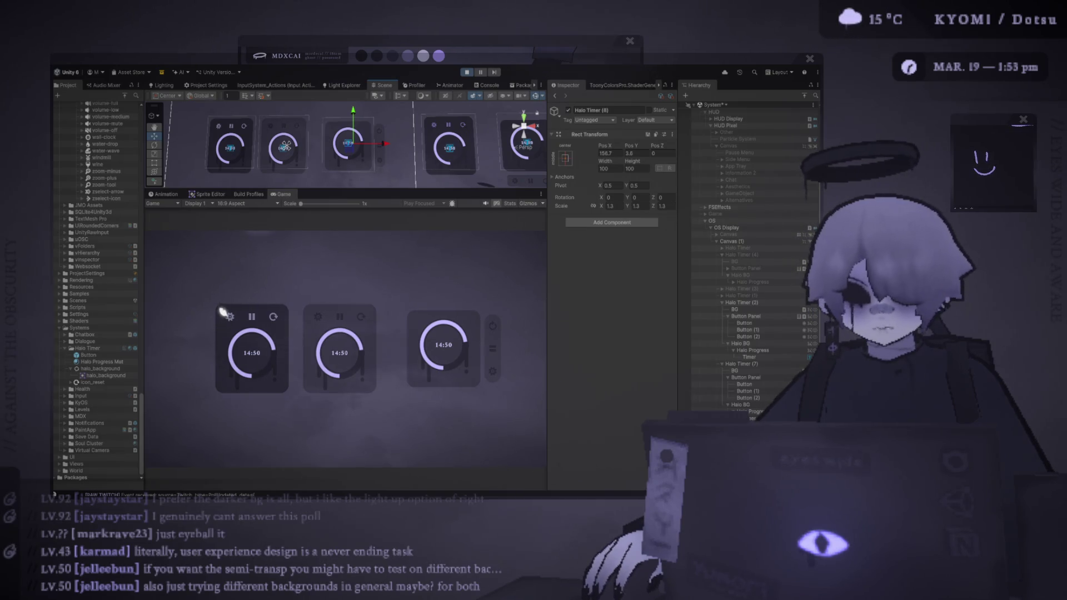
pyautogui.moveTo(437, 192); pyautogui.dragTo(405, 135)
pyautogui.moveTo(305, 154); pyautogui.dragTo(307, 156)
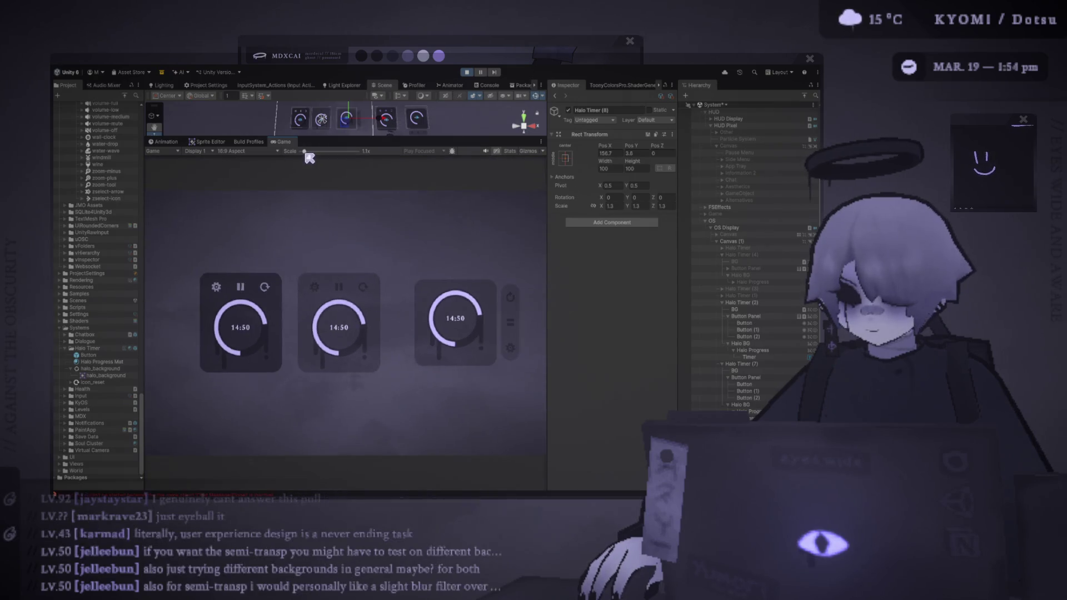